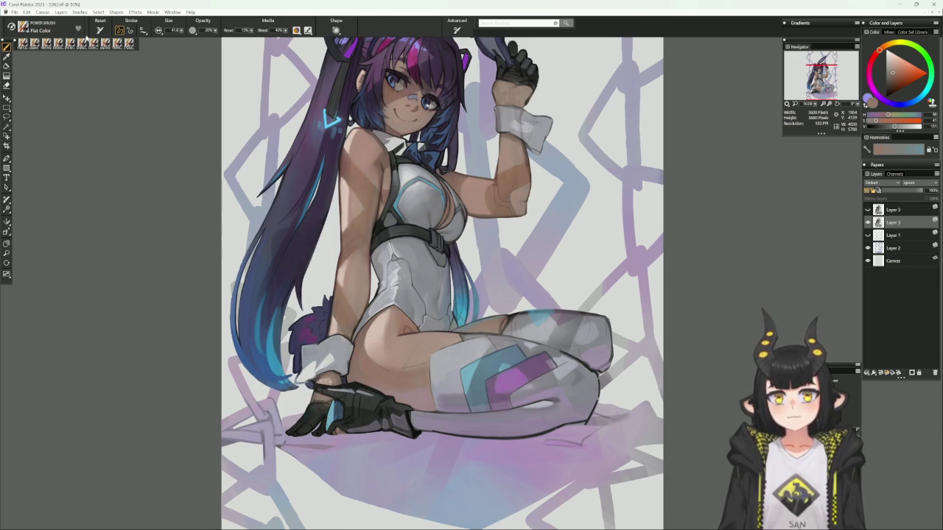
# - Switch to the Cover Pencil brush, enlarge it to about 16.5, and load a greyish shading colour
pyautogui.press('b')
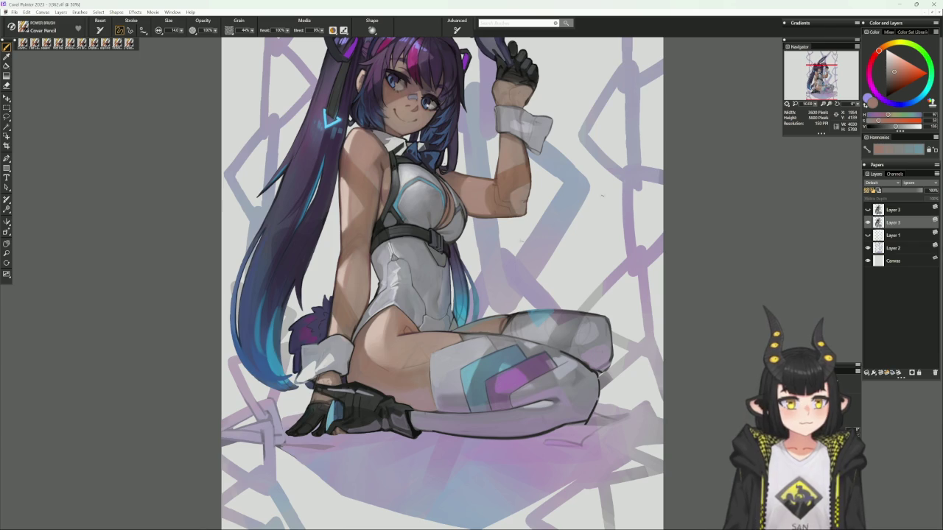
pyautogui.press(']')
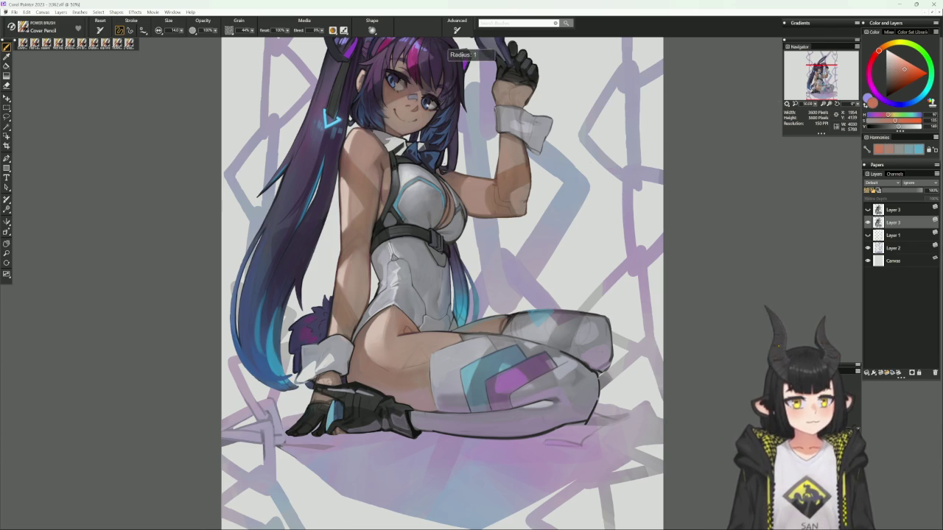
pyautogui.keyDown('alt'); pyautogui.click(397, 316); pyautogui.keyUp('alt')
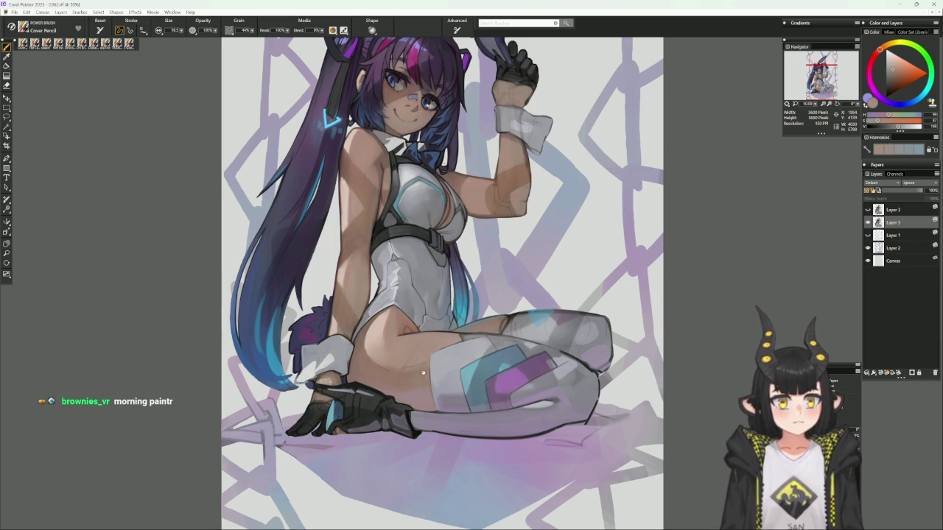
pyautogui.moveTo(440, 363); pyautogui.dragTo(410, 393)
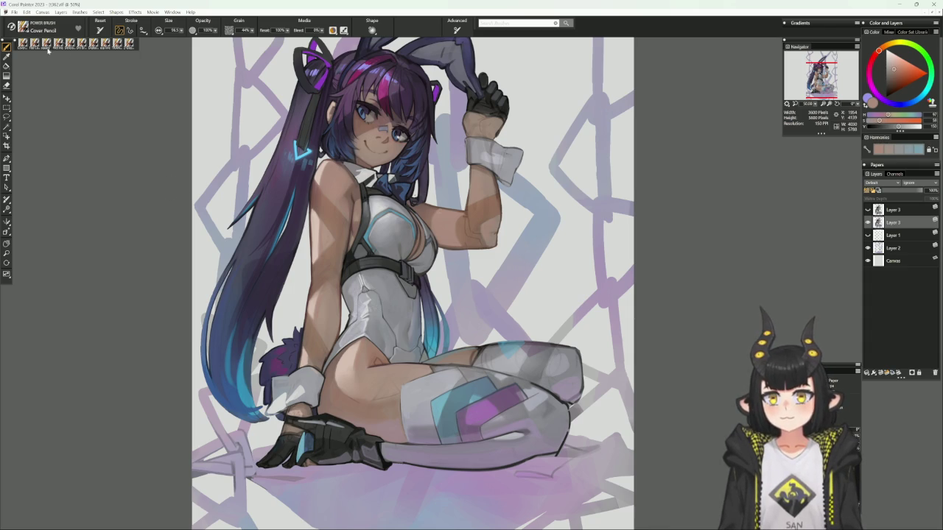
pyautogui.keyDown('alt'); pyautogui.click(364, 344); pyautogui.keyUp('alt')
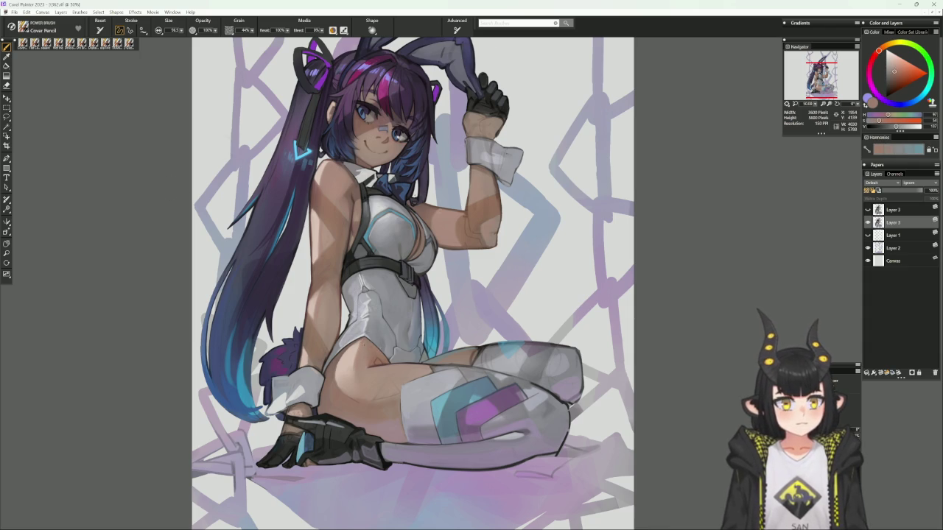
# - Shade a light pencil stroke along the hip crease, shrink the brush to about 87, and straighten the view
pyautogui.moveTo(357, 365)
pyautogui.mouseDown()
pyautogui.moveTo(385, 359)
pyautogui.moveTo(488, 190)
pyautogui.moveTo(363, 201)
pyautogui.mouseUp()
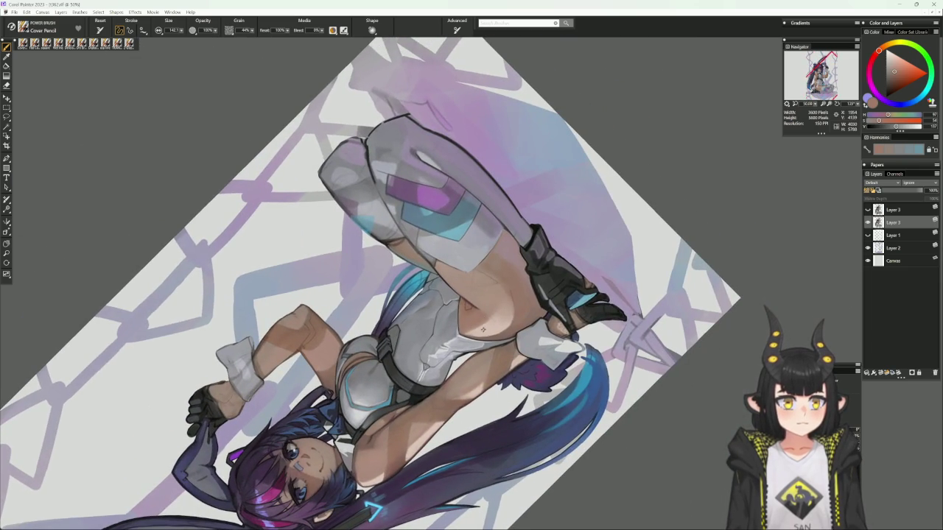
pyautogui.press('[')
pyautogui.press('[')
pyautogui.press('[')
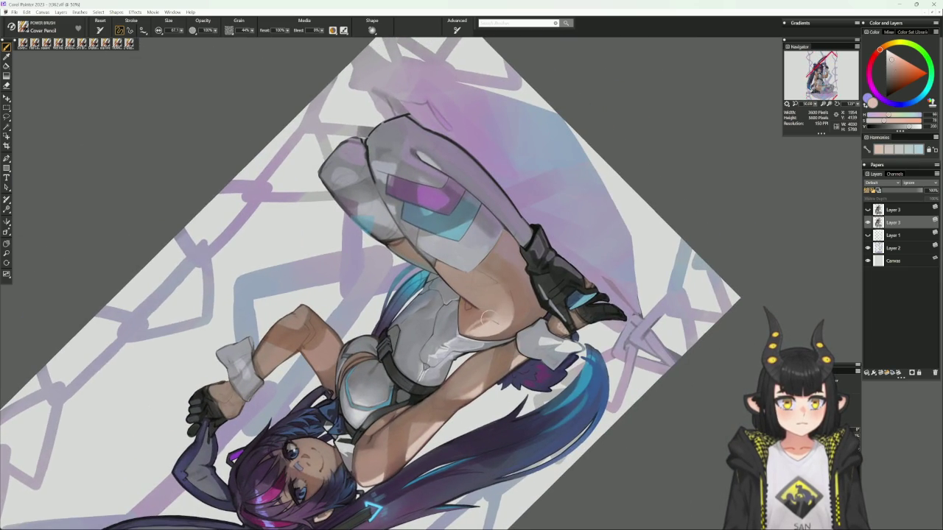
pyautogui.keyDown('alt'); pyautogui.click(475, 324); pyautogui.keyUp('alt')
pyautogui.moveTo(501, 257); pyautogui.dragTo(465, 344)
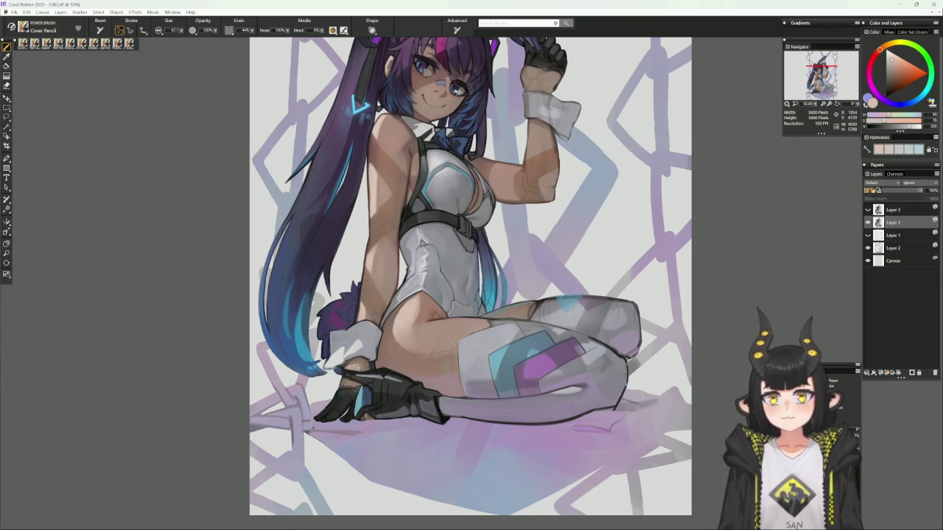
# - Switch to the Flat Color brush and sample progressively darker skin tones from the figure
pyautogui.click(45, 42)
pyautogui.keyDown('alt'); pyautogui.click(419, 322); pyautogui.keyUp('alt')
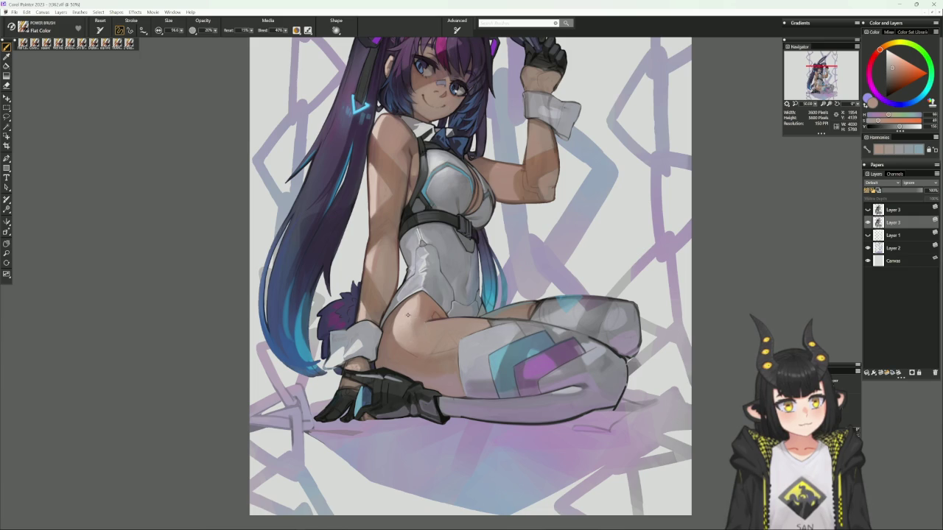
pyautogui.keyDown('alt'); pyautogui.click(422, 316); pyautogui.keyUp('alt')
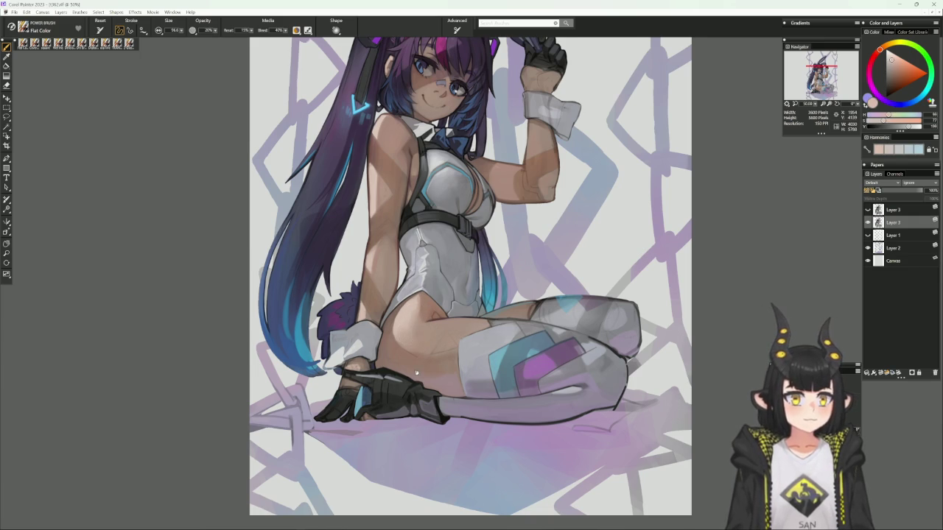
pyautogui.moveTo(382, 396); pyautogui.dragTo(347, 438)
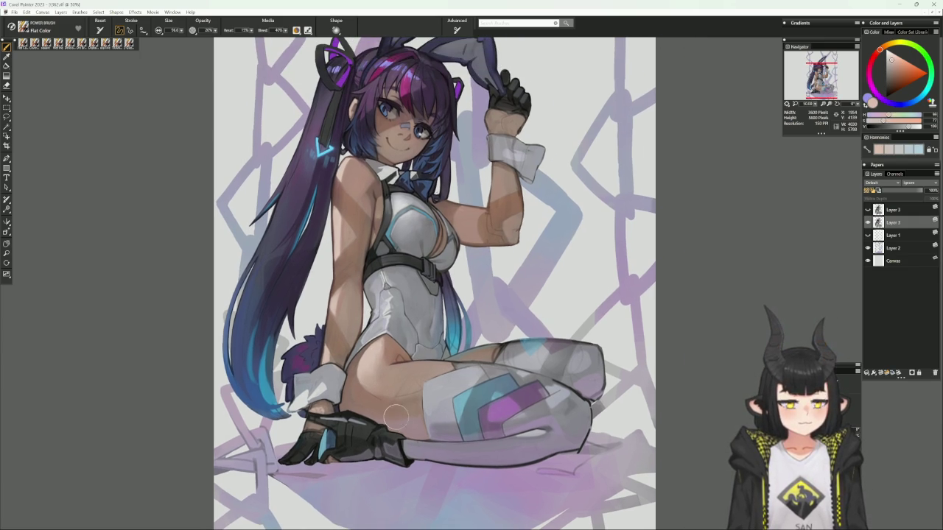
pyautogui.keyDown('alt'); pyautogui.click(405, 343); pyautogui.keyUp('alt')
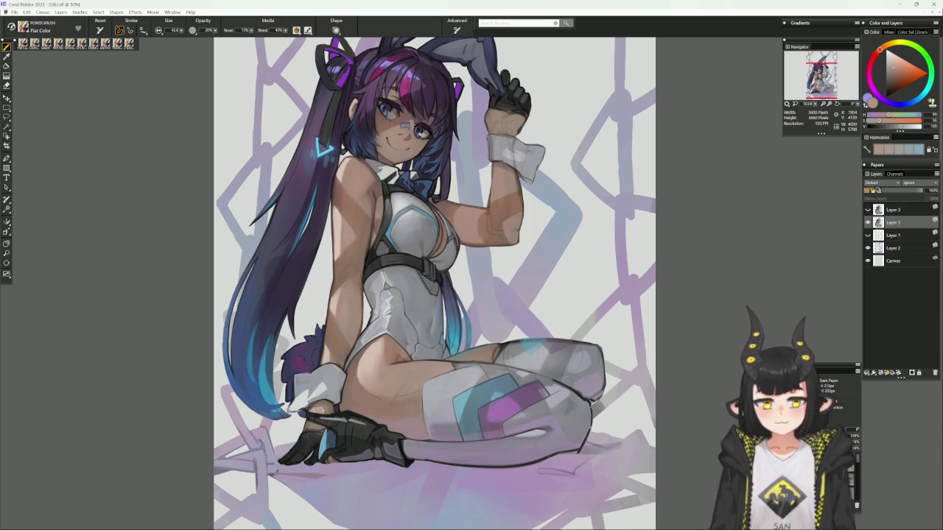
pyautogui.keyDown('alt'); pyautogui.click(399, 358); pyautogui.keyUp('alt')
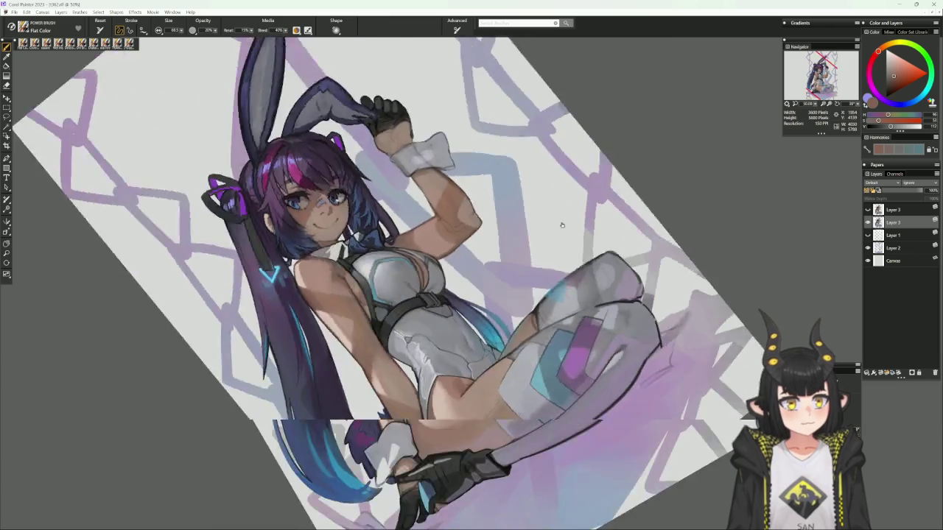
pyautogui.moveTo(486, 285); pyautogui.dragTo(608, 256)
pyautogui.moveTo(520, 369); pyautogui.dragTo(492, 356)
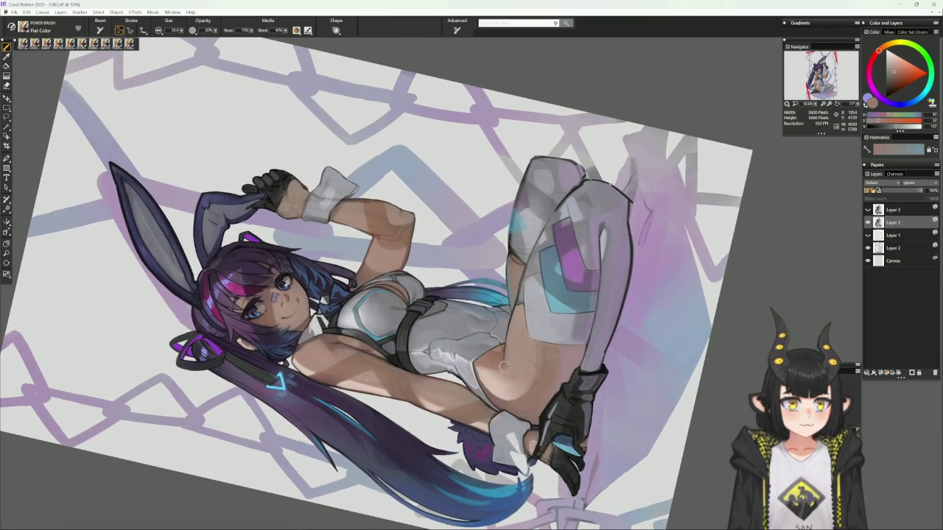
# - Straighten the view, mirror the canvas to check the drawing, and sample a skin colour
pyautogui.hotkey('ctrl', '0')
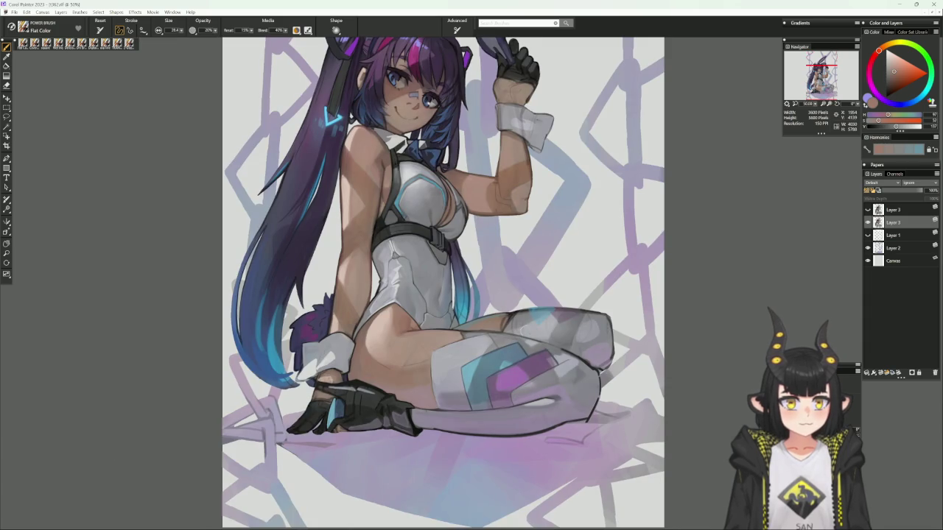
pyautogui.moveTo(547, 312); pyautogui.dragTo(518, 340)
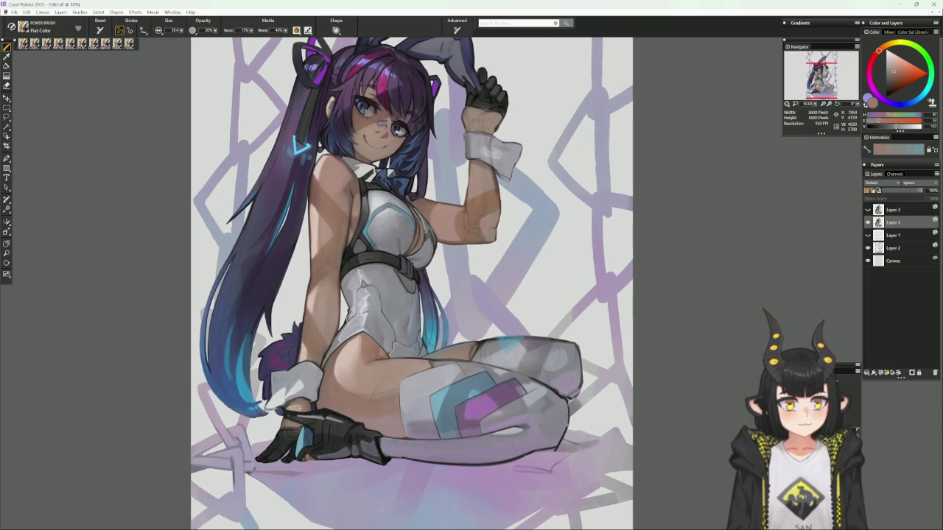
pyautogui.keyDown('alt'); pyautogui.click(515, 338); pyautogui.keyUp('alt')
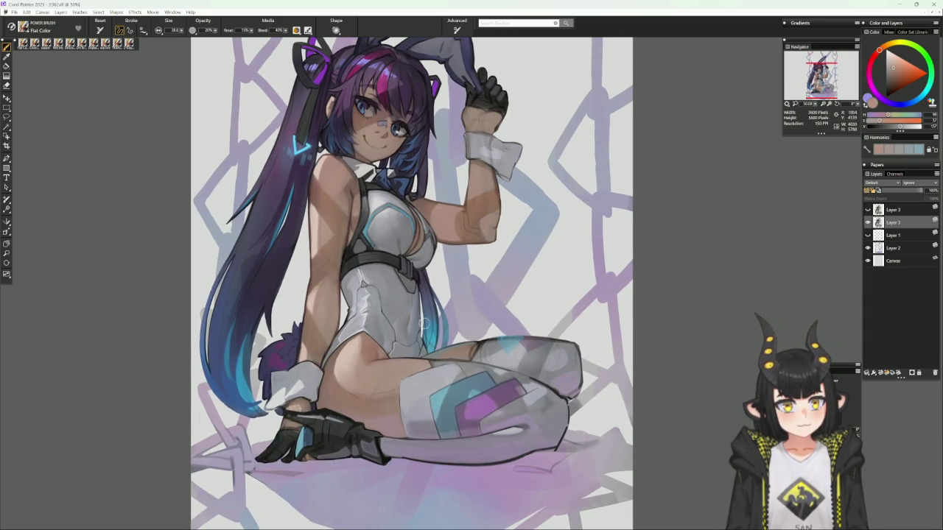
pyautogui.press('h')
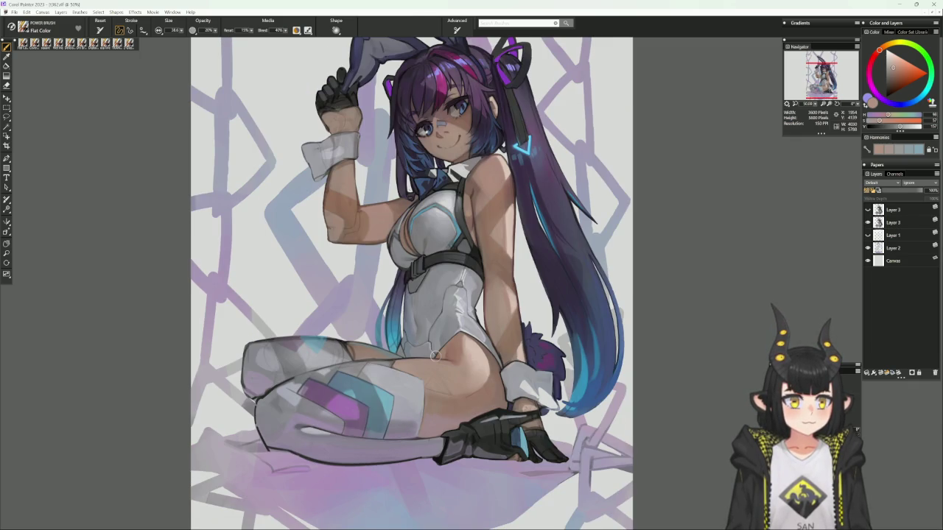
pyautogui.press('h')
pyautogui.moveTo(435, 356)
pyautogui.mouseDown()
pyautogui.moveTo(518, 315)
pyautogui.moveTo(389, 388)
pyautogui.mouseUp()
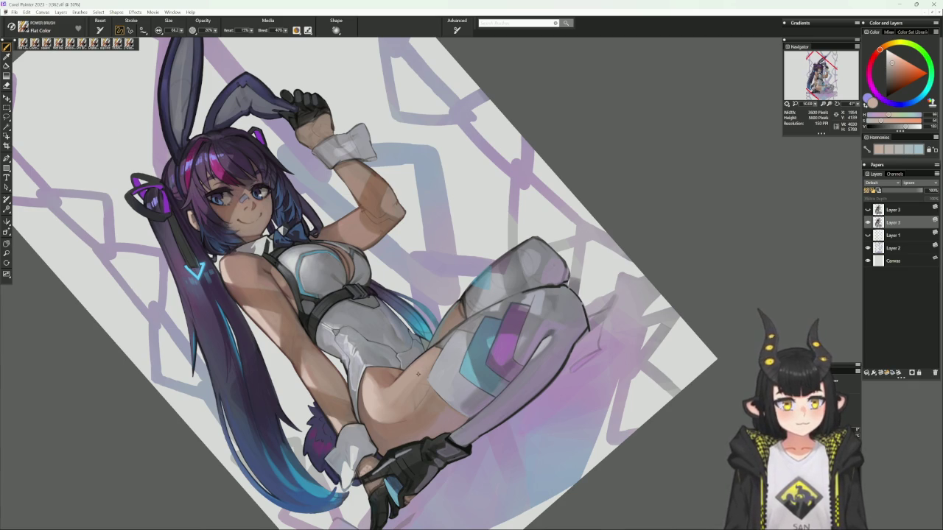
pyautogui.keyDown('alt'); pyautogui.click(421, 348); pyautogui.keyUp('alt')
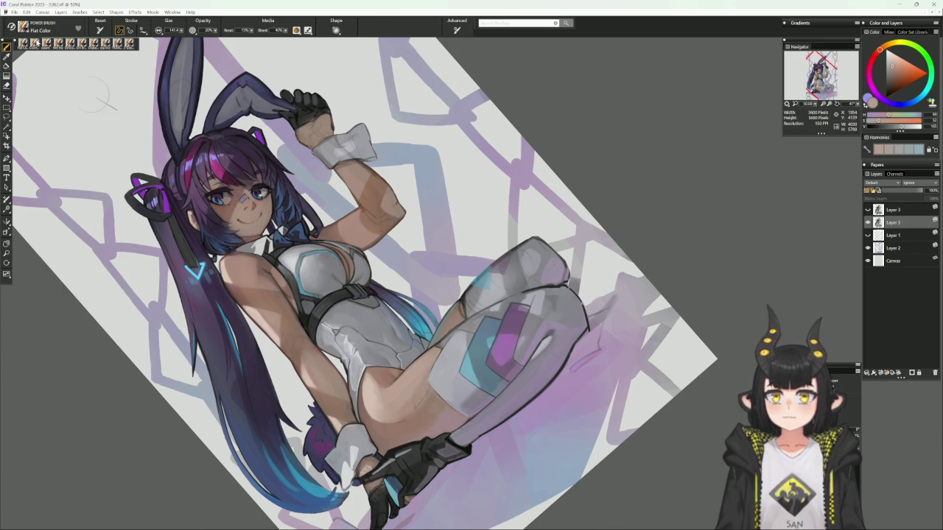
# - Switch to Cover Pencil with a colour sampled near the thigh and straighten the view
pyautogui.press('b')
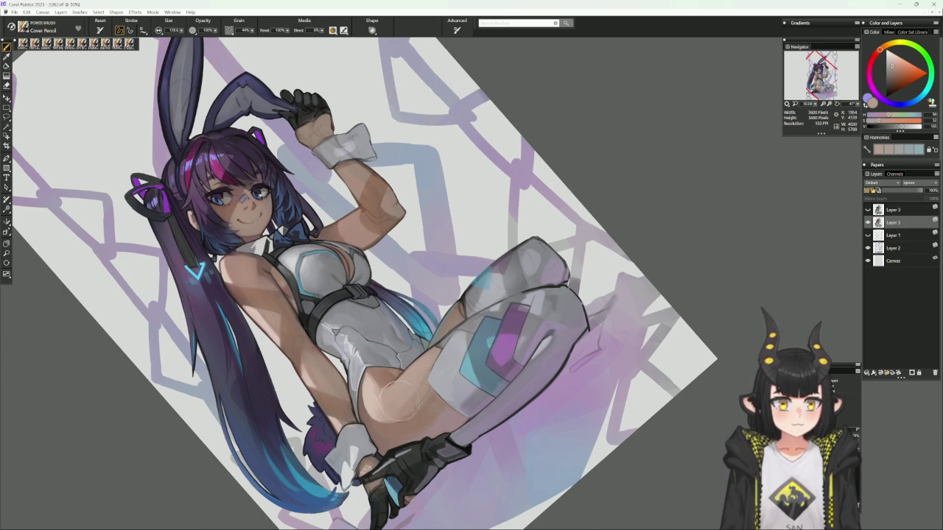
pyautogui.keyDown('alt'); pyautogui.click(418, 371); pyautogui.keyUp('alt')
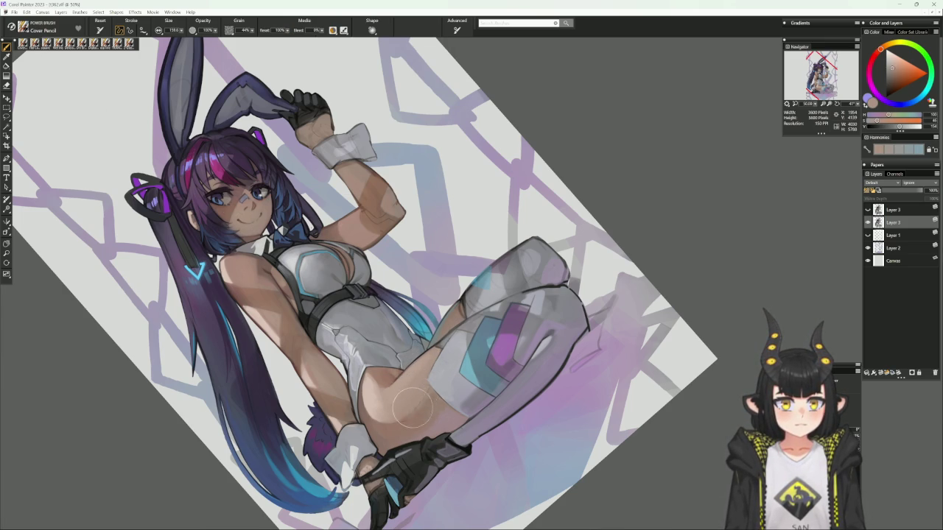
pyautogui.hotkey('ctrl', '0')
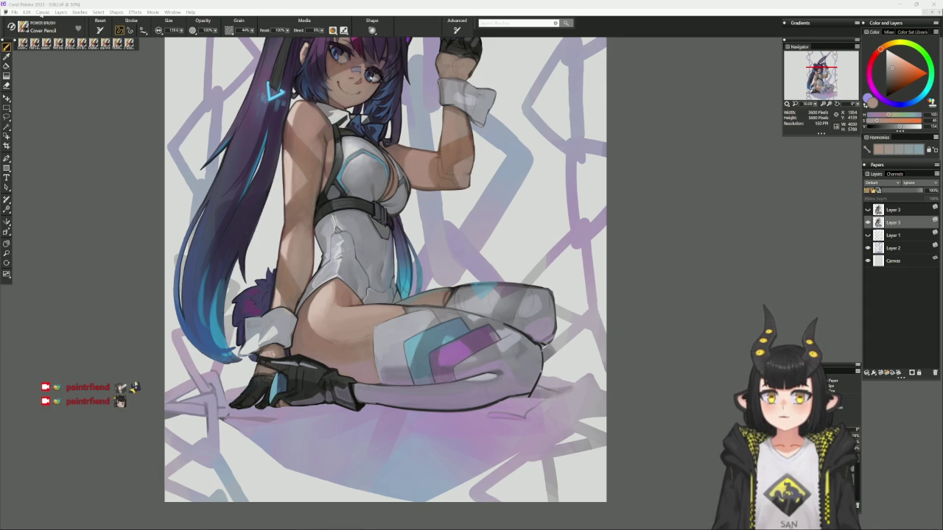
pyautogui.click(14, 12)
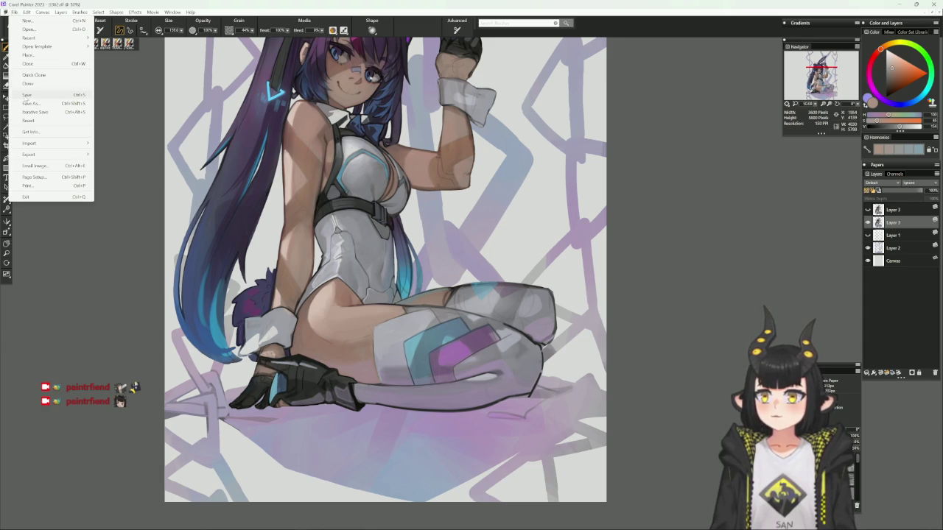
# - Save the painting via File > Save
pyautogui.click(24, 95)
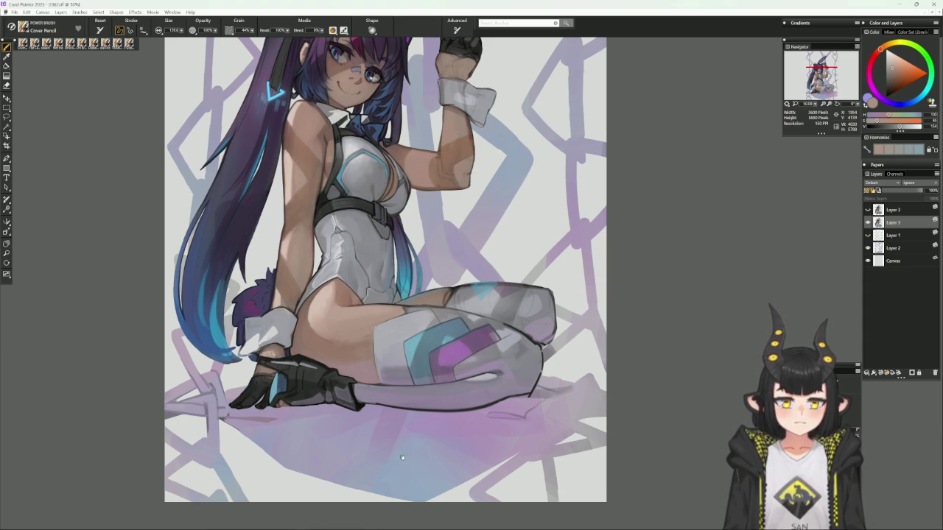
pyautogui.scroll(3, 388, 463)
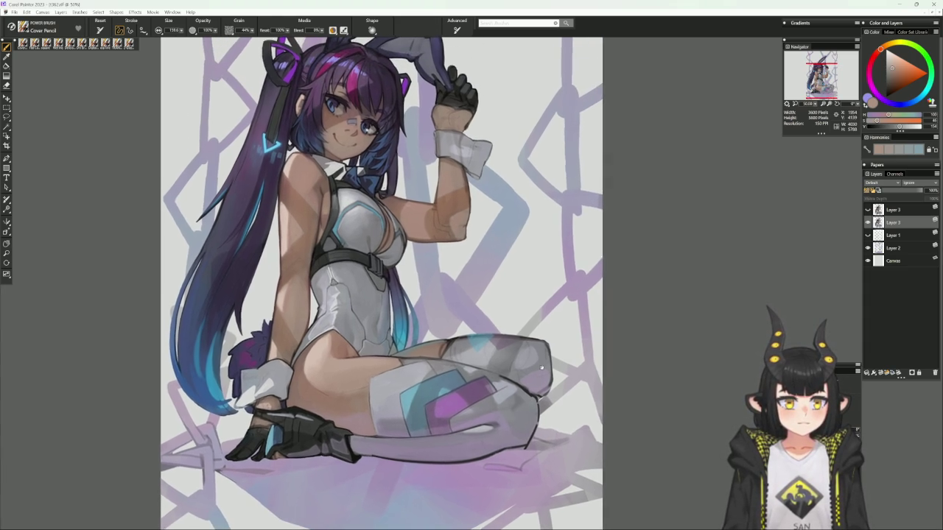
pyautogui.scroll(3, 385, 469)
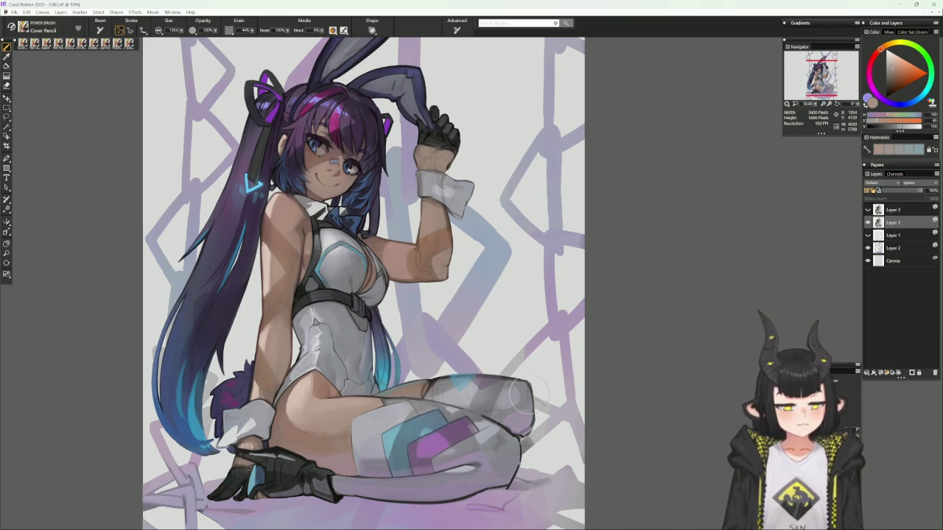
pyautogui.scroll(-2, 560, 379)
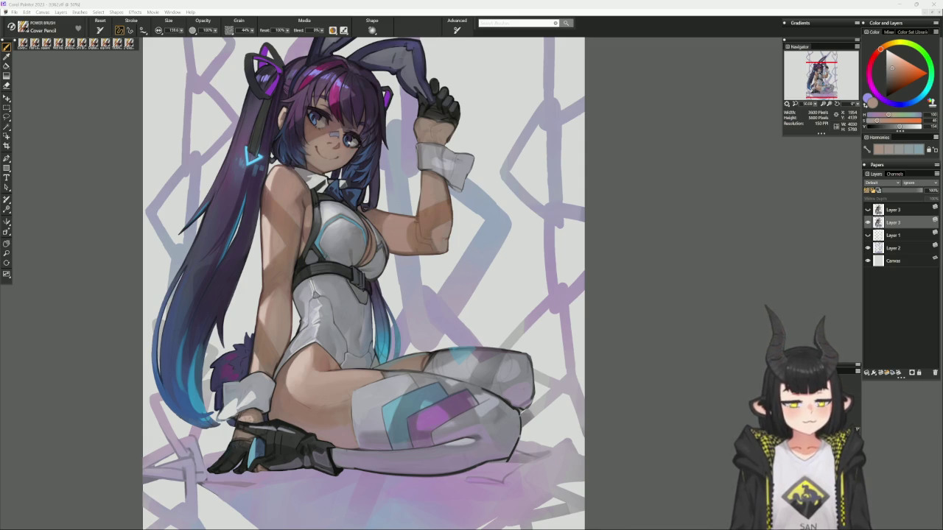
# - Sample blue and purple tones from the thigh and legs, then straighten and zoom onto the figure
pyautogui.keyDown('alt'); pyautogui.click(482, 404); pyautogui.keyUp('alt')
pyautogui.moveTo(483, 403); pyautogui.dragTo(557, 315)
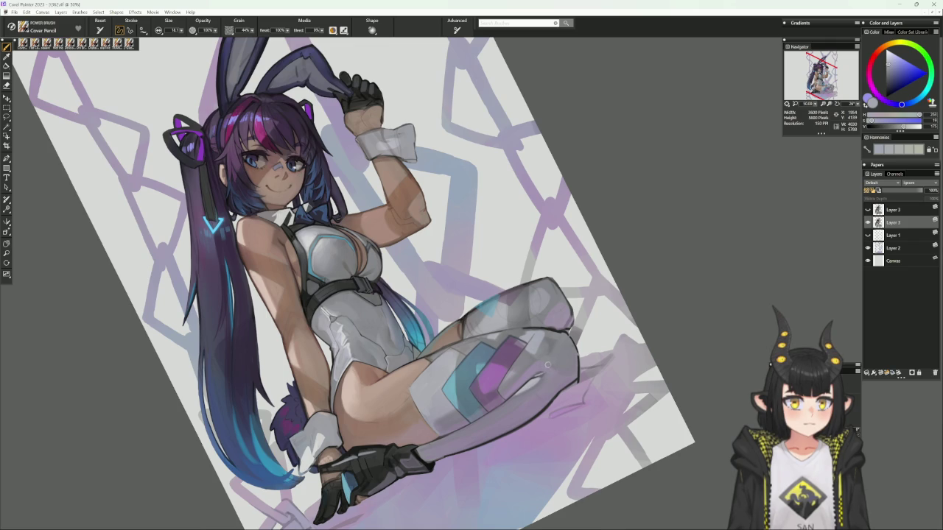
pyautogui.keyDown('alt'); pyautogui.click(508, 375); pyautogui.keyUp('alt')
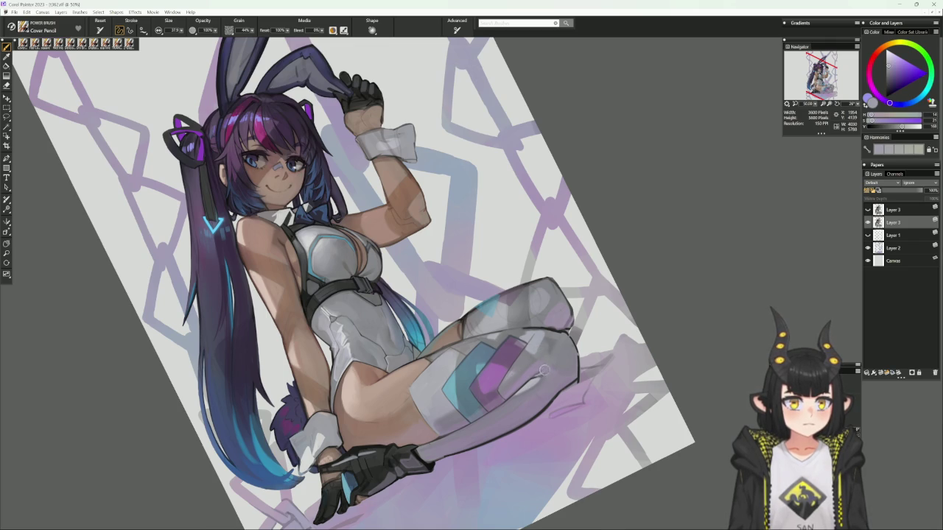
pyautogui.keyDown('alt'); pyautogui.click(543, 369); pyautogui.keyUp('alt')
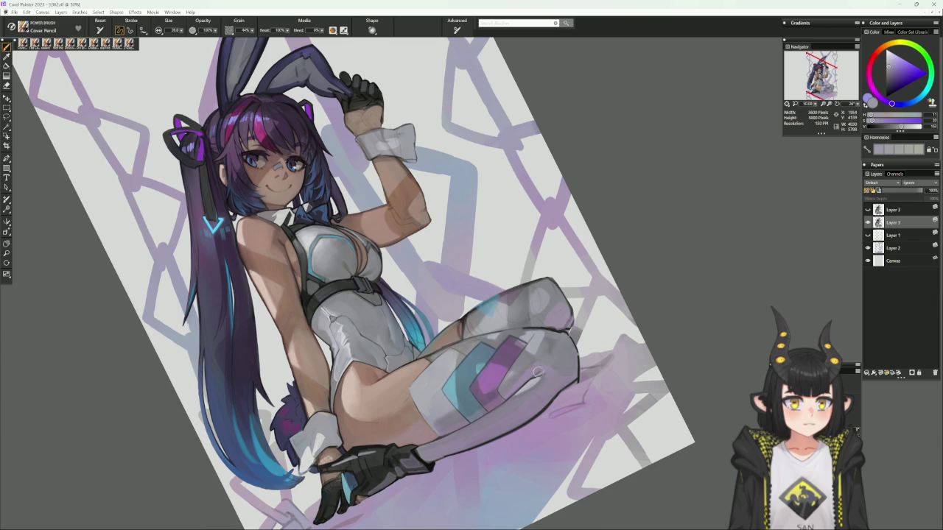
pyautogui.keyDown('alt'); pyautogui.click(533, 376); pyautogui.keyUp('alt')
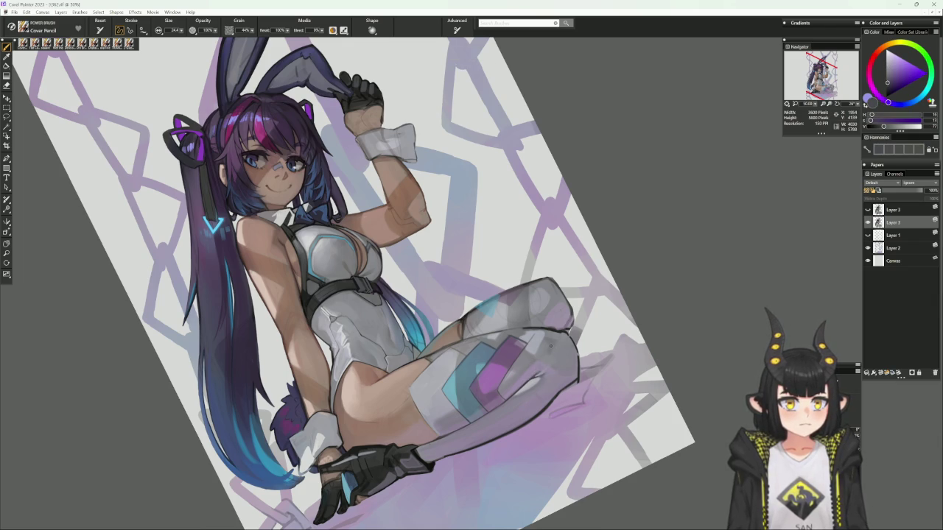
pyautogui.hotkey('ctrl', 'alt', '0')
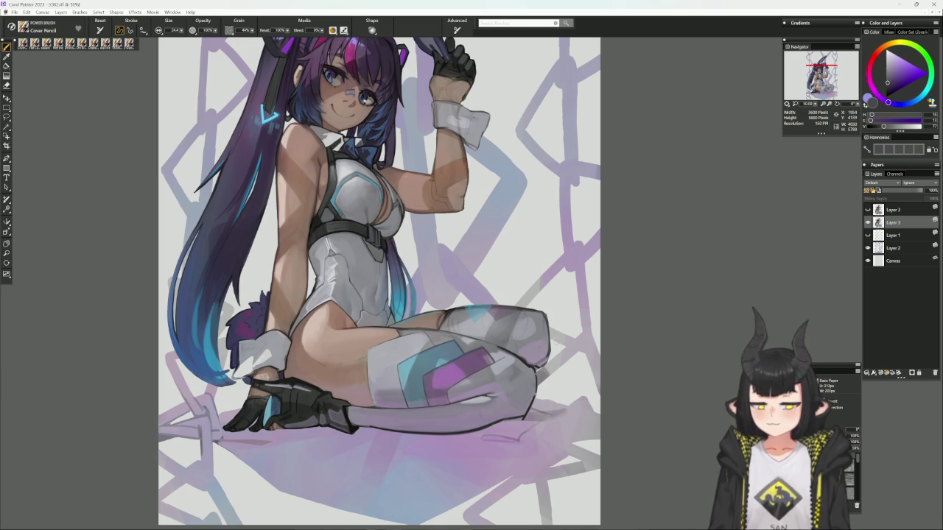
# - Scroll up to the bunny ears and sample their grey-purple shades, ending on a darker tone
pyautogui.scroll(1, 428, 406)
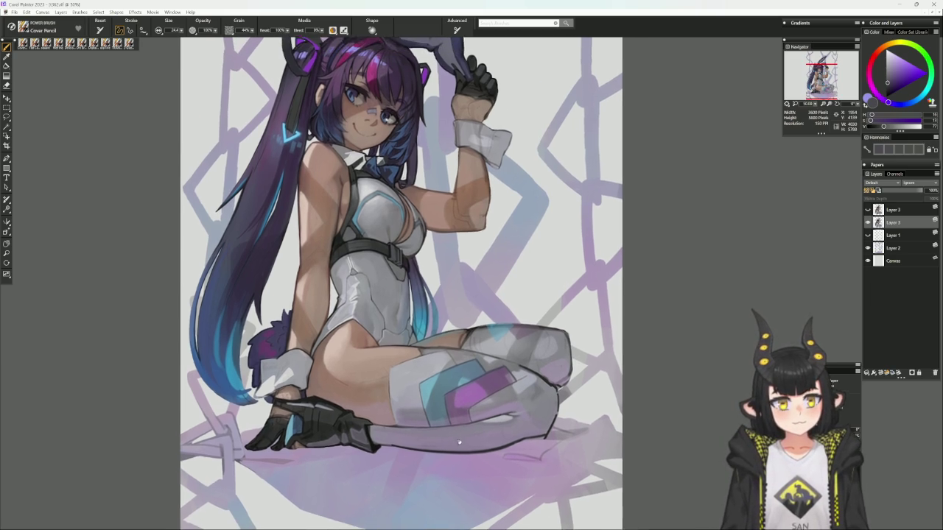
pyautogui.scroll(1, 441, 412)
pyautogui.scroll(1, 457, 419)
pyautogui.scroll(1, 472, 426)
pyautogui.scroll(1, 479, 413)
pyautogui.scroll(1, 473, 390)
pyautogui.scroll(1, 467, 368)
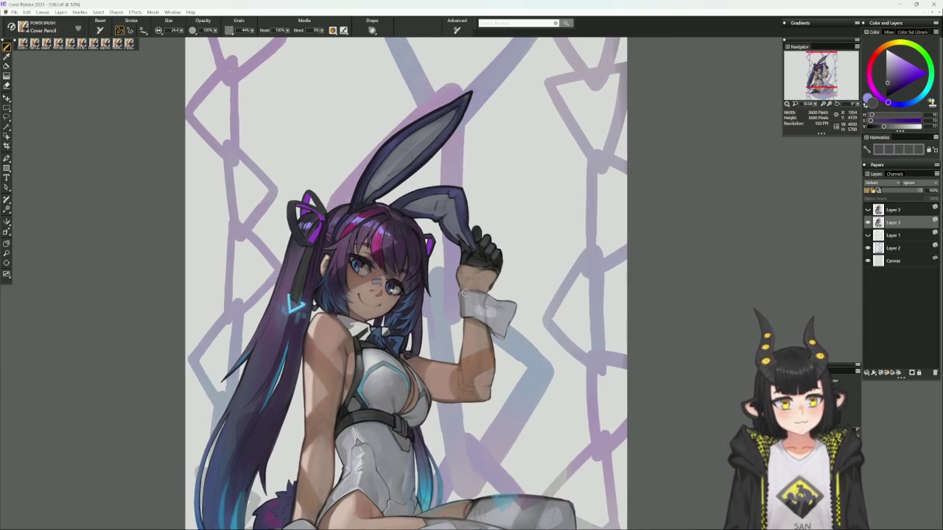
pyautogui.keyDown('alt'); pyautogui.click(387, 146); pyautogui.keyUp('alt')
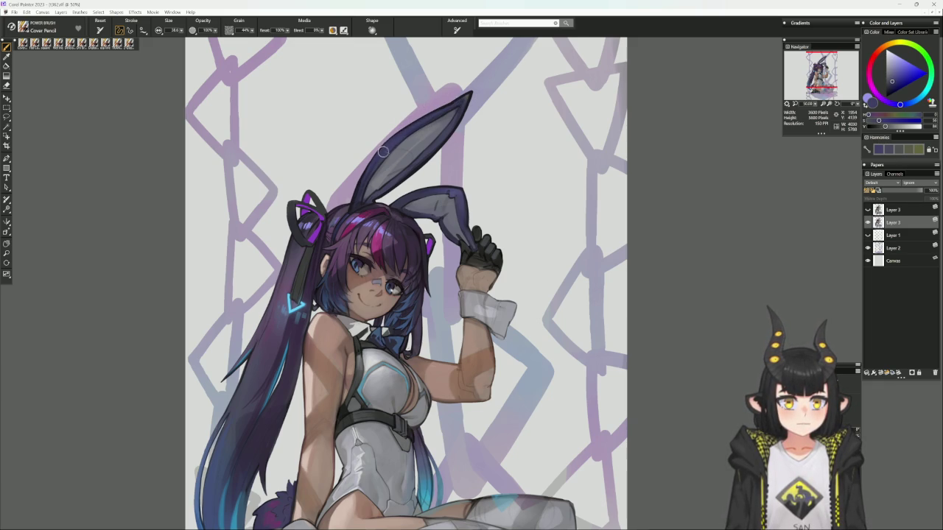
pyautogui.keyDown('alt'); pyautogui.click(370, 181); pyautogui.keyUp('alt')
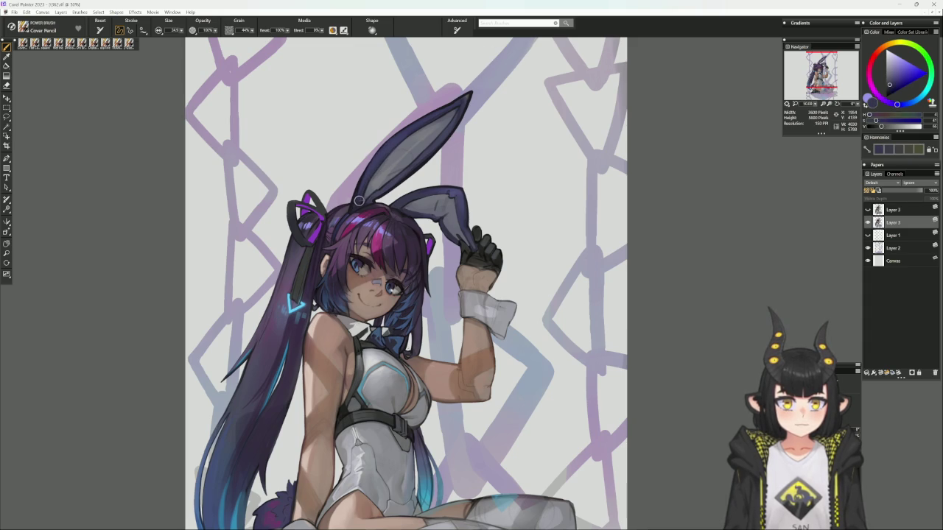
pyautogui.keyDown('alt'); pyautogui.click(365, 184); pyautogui.keyUp('alt')
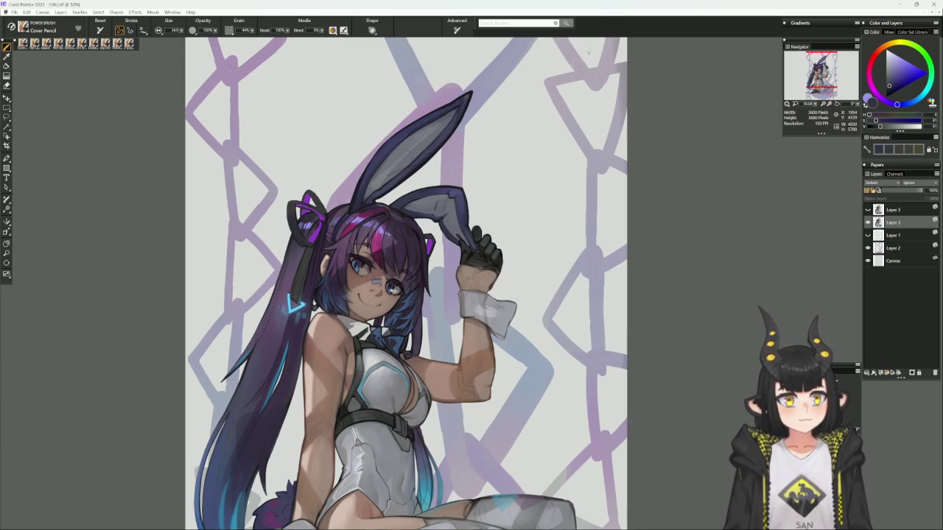
# - Rotate the canvas sideways and work around the eye with dark magenta, adjusting brush size
pyautogui.moveTo(526, 246); pyautogui.dragTo(445, 308)
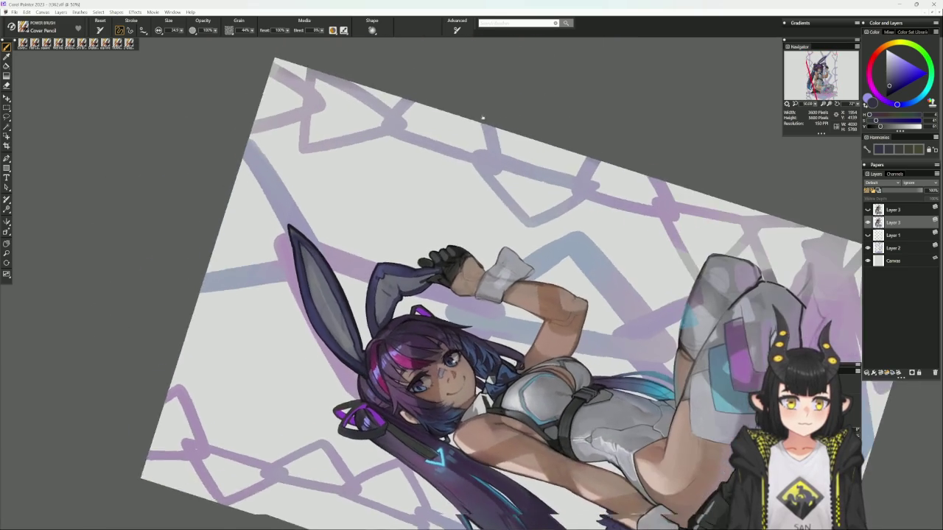
pyautogui.scroll(-2, 445, 309)
pyautogui.keyDown('alt'); pyautogui.click(428, 335); pyautogui.keyUp('alt')
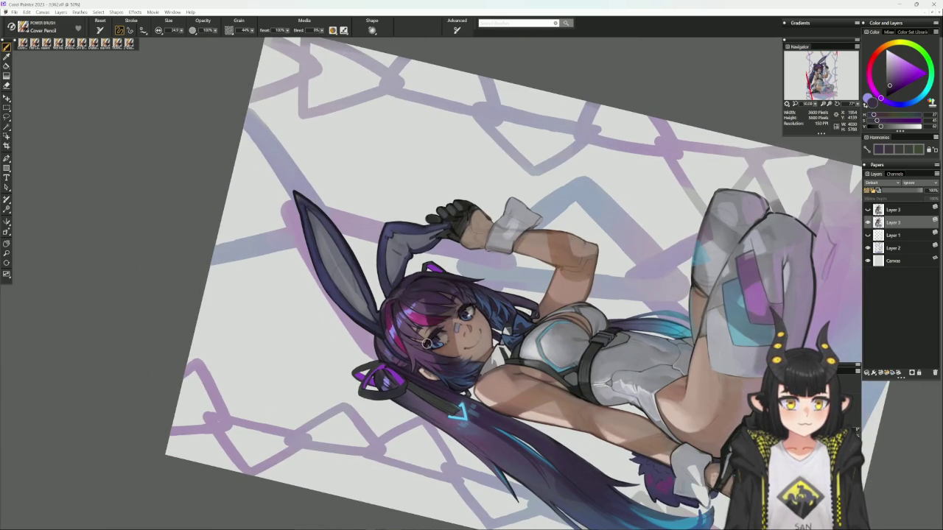
pyautogui.moveTo(471, 298)
pyautogui.mouseDown()
pyautogui.moveTo(463, 306)
pyautogui.moveTo(441, 280)
pyautogui.mouseUp()
pyautogui.keyDown('alt'); pyautogui.click(427, 250); pyautogui.keyUp('alt')
pyautogui.press('[')
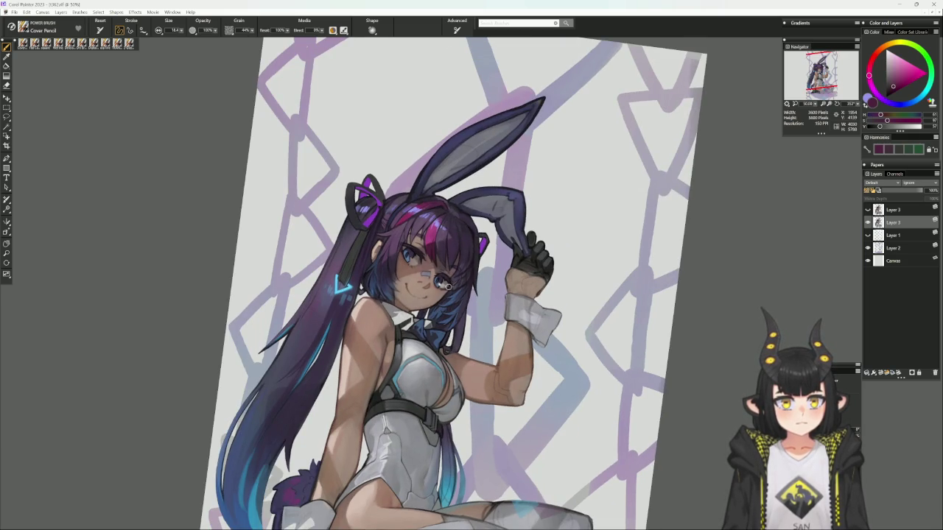
pyautogui.press(']')
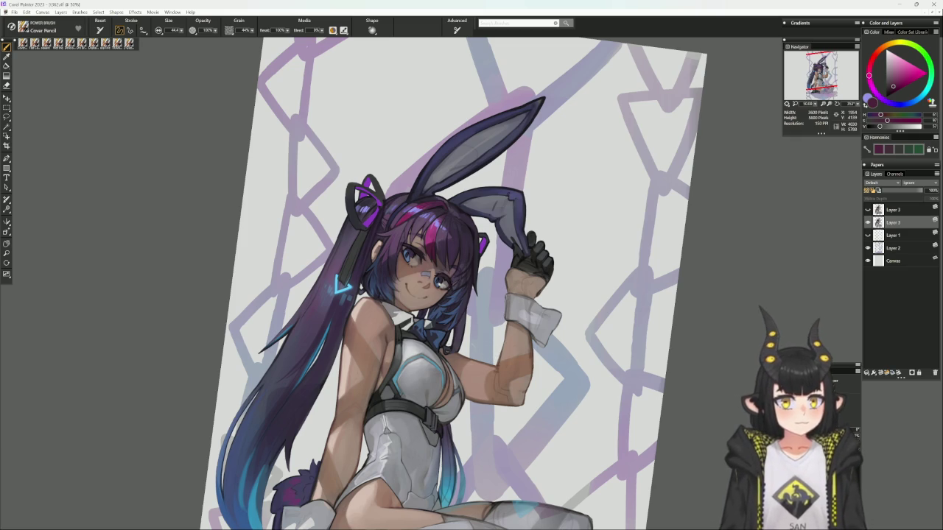
# - Straighten the view on the face and switch to a lighter greyish purple at about size 24
pyautogui.click(461, 317)
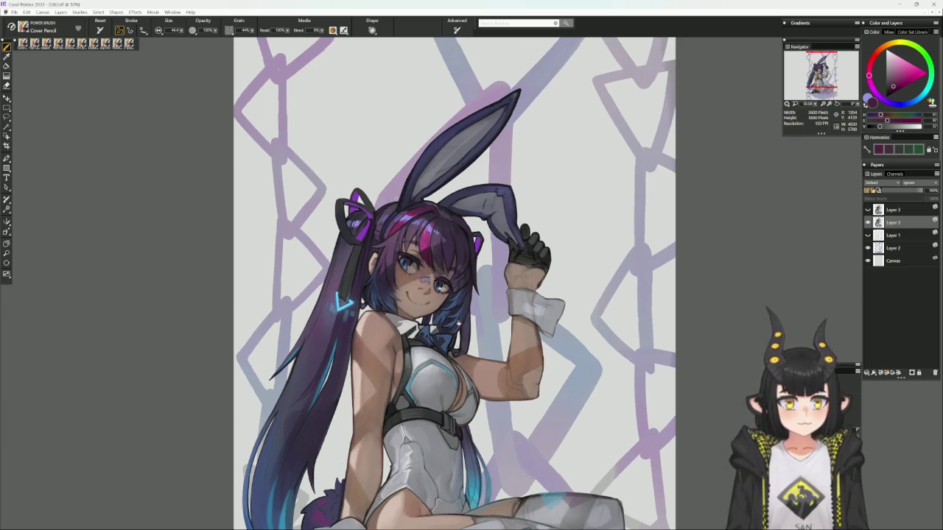
pyautogui.moveTo(469, 294); pyautogui.dragTo(464, 313)
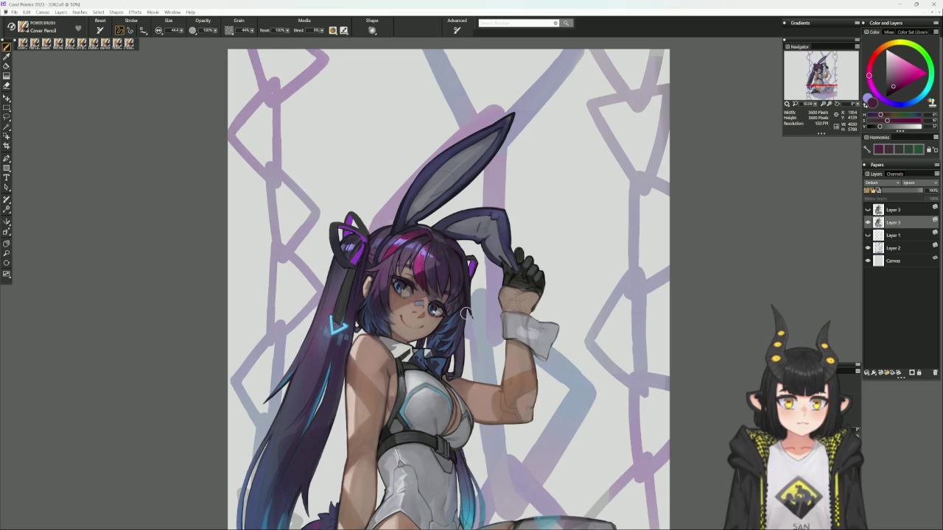
pyautogui.keyDown('alt'); pyautogui.click(456, 253); pyautogui.keyUp('alt')
pyautogui.press('[')
pyautogui.press('[')
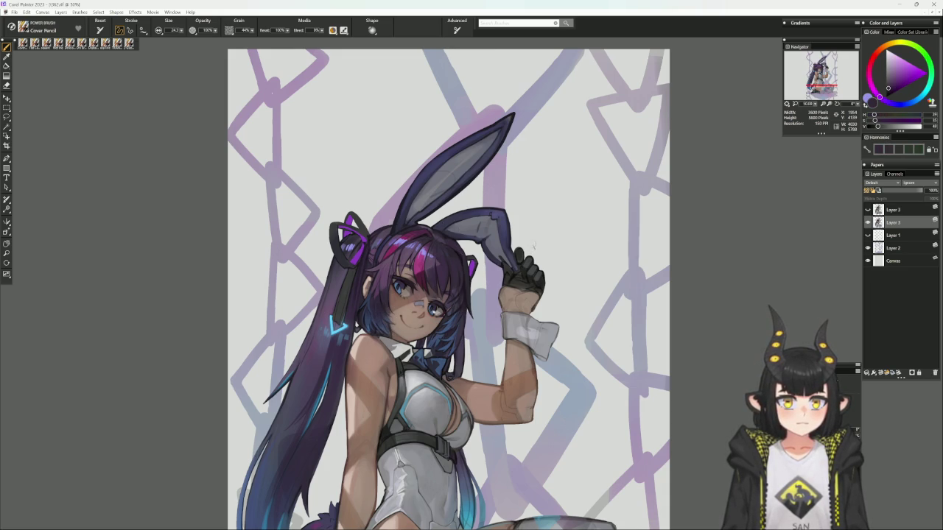
pyautogui.moveTo(546, 245); pyautogui.dragTo(533, 199)
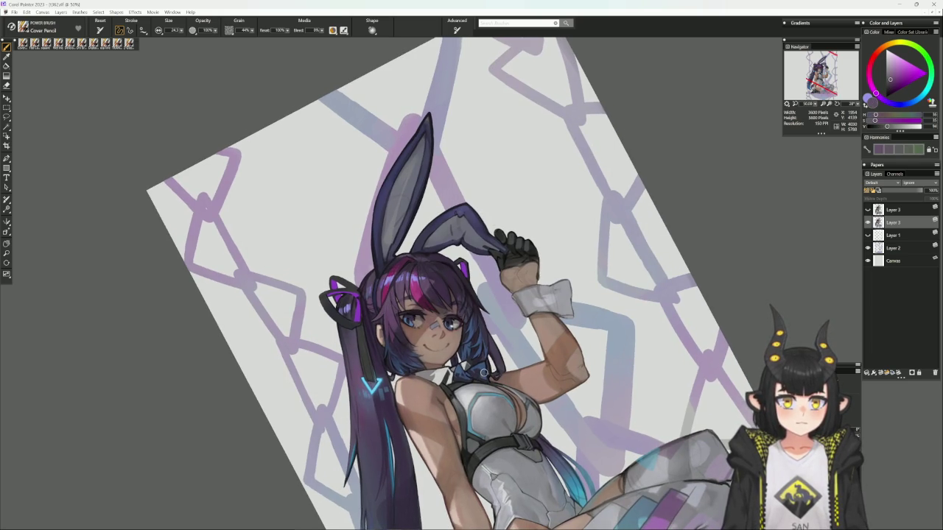
# - Sample muted greyish skin tones near the eye and return the canvas upright
pyautogui.keyDown('alt'); pyautogui.click(462, 329); pyautogui.keyUp('alt')
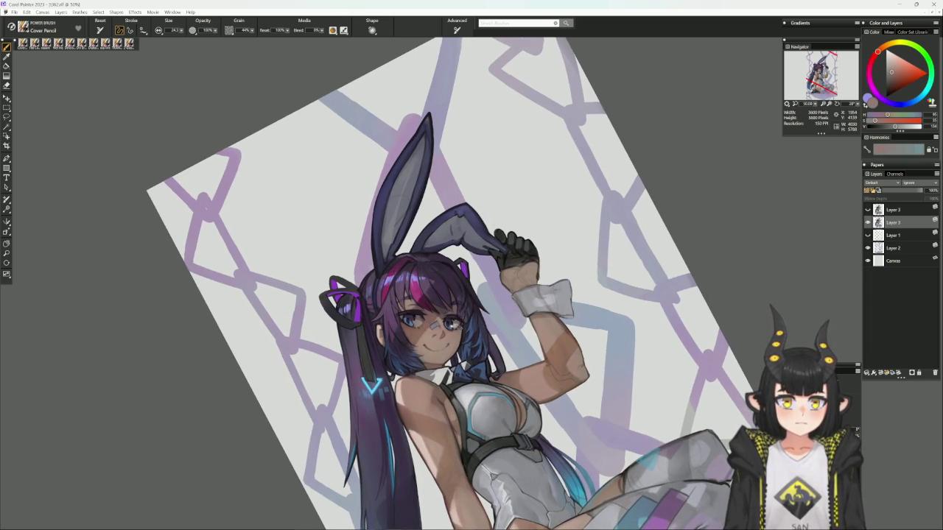
pyautogui.keyDown('alt'); pyautogui.click(513, 283); pyautogui.keyUp('alt')
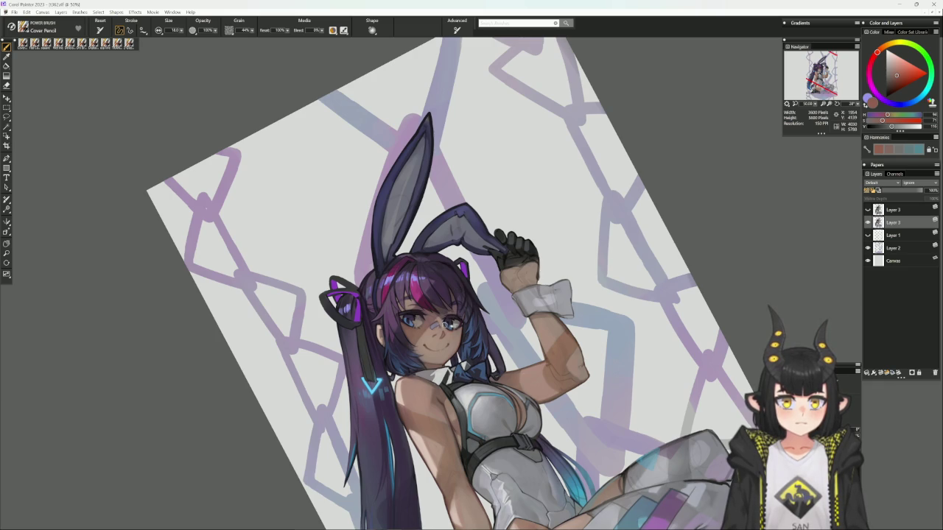
pyautogui.keyDown('alt'); pyautogui.click(447, 324); pyautogui.keyUp('alt')
pyautogui.keyDown('alt'); pyautogui.click(447, 324); pyautogui.keyUp('alt')
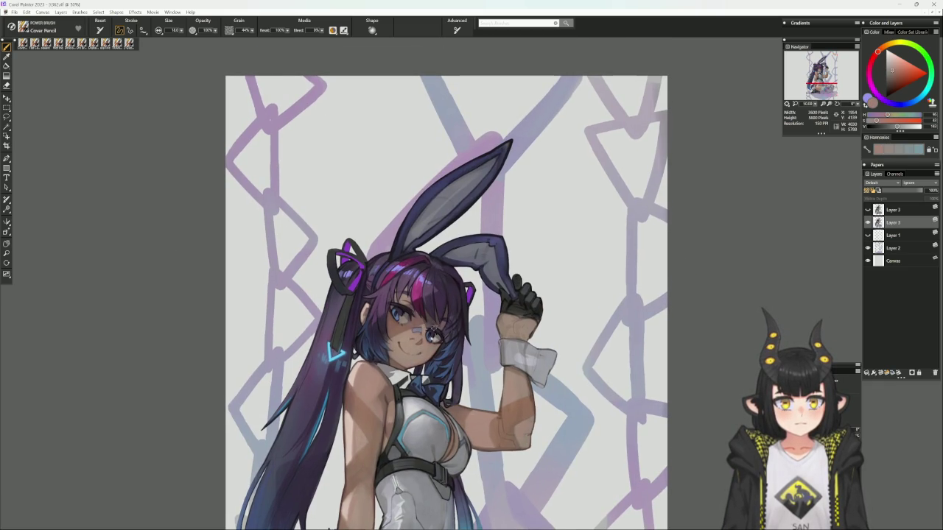
# - Pick a light blue from the colour wheel and dab highlights onto the right eye
pyautogui.keyDown('alt'); pyautogui.click(418, 330); pyautogui.keyUp('alt')
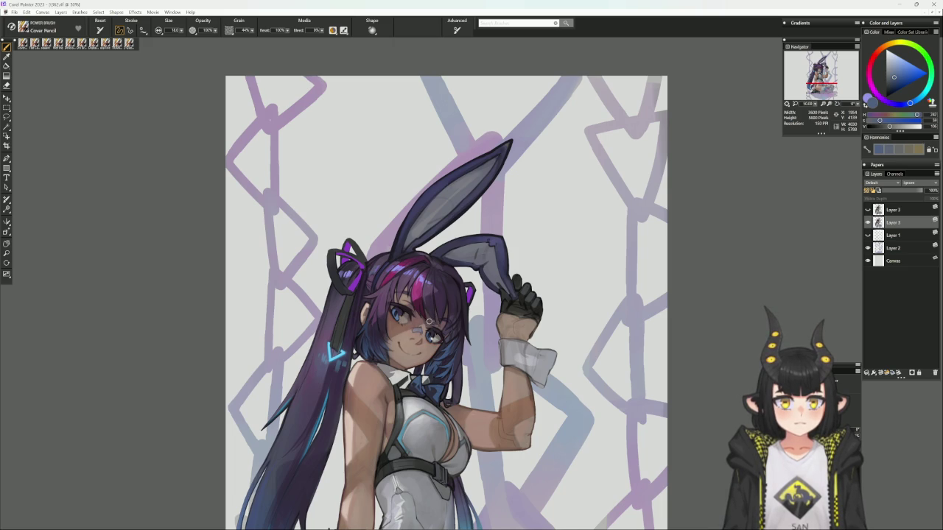
pyautogui.keyDown('alt'); pyautogui.click(424, 295); pyautogui.keyUp('alt')
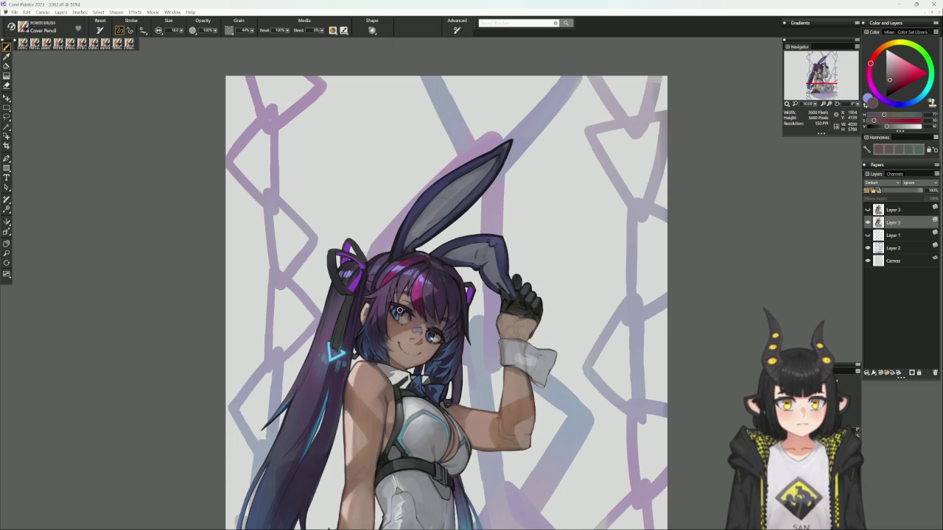
pyautogui.keyDown('alt'); pyautogui.click(399, 310); pyautogui.keyUp('alt')
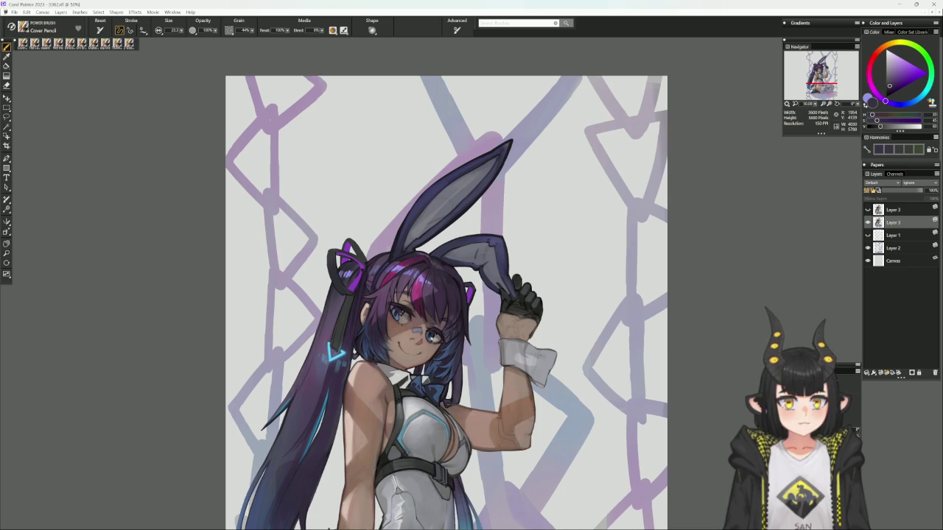
pyautogui.keyDown('alt'); pyautogui.click(396, 312); pyautogui.keyUp('alt')
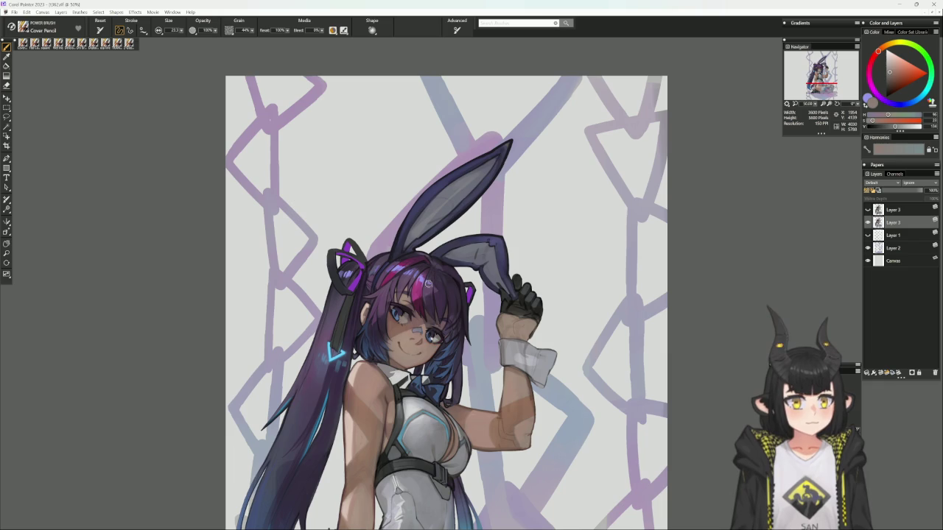
pyautogui.click(916, 96)
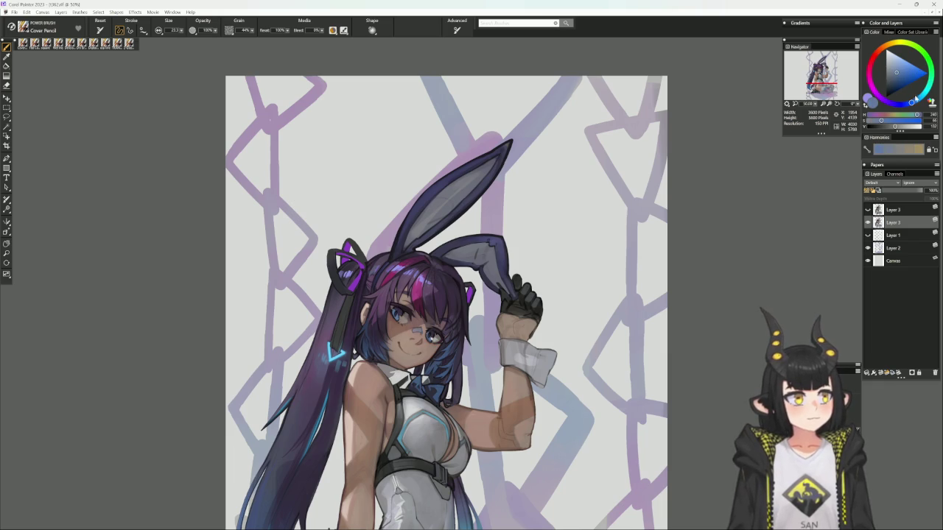
pyautogui.click(909, 64)
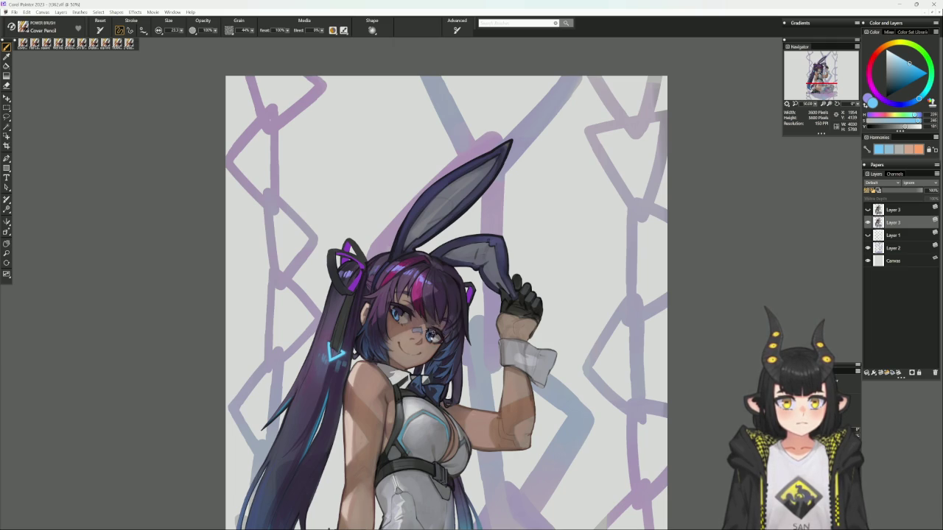
pyautogui.click(431, 336)
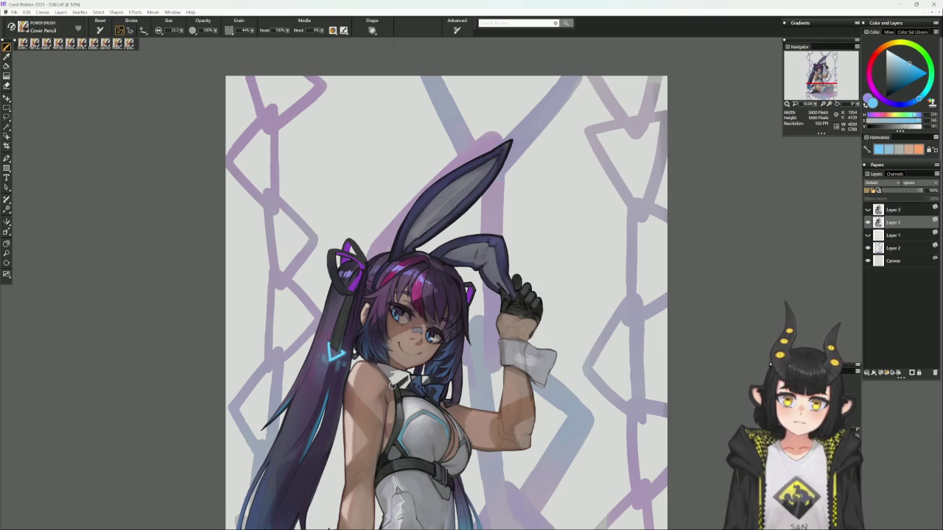
# - Sample the hair's magenta and then dark violet, and recentre the artwork
pyautogui.keyDown('alt'); pyautogui.click(423, 271); pyautogui.keyUp('alt')
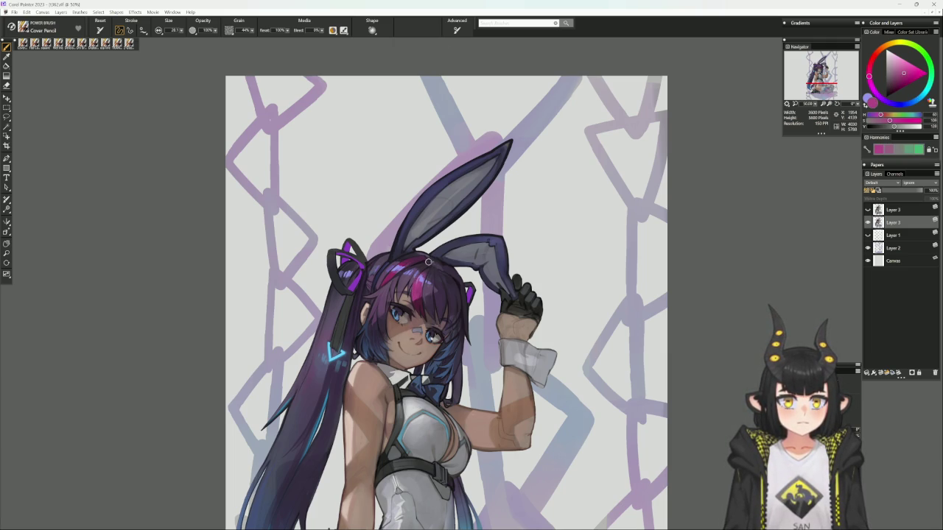
pyautogui.keyDown('alt'); pyautogui.click(414, 281); pyautogui.keyUp('alt')
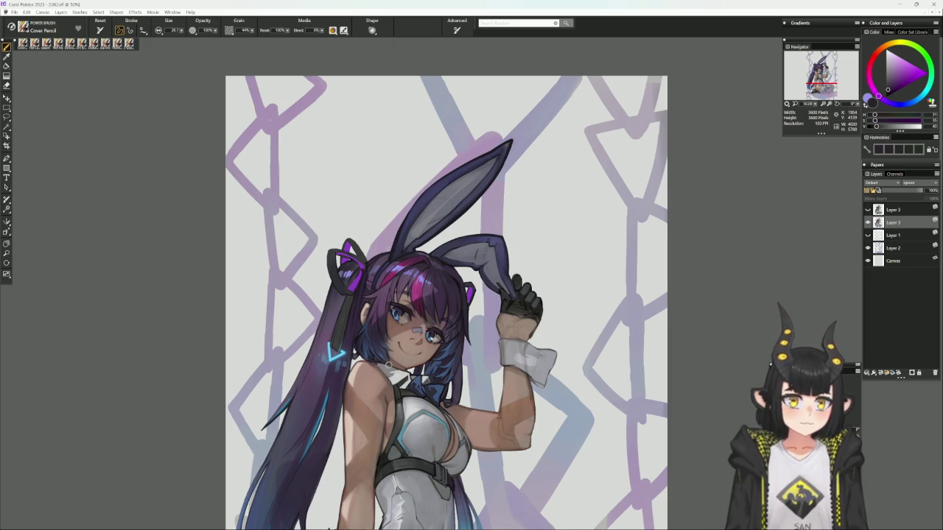
pyautogui.moveTo(389, 364); pyautogui.dragTo(362, 341)
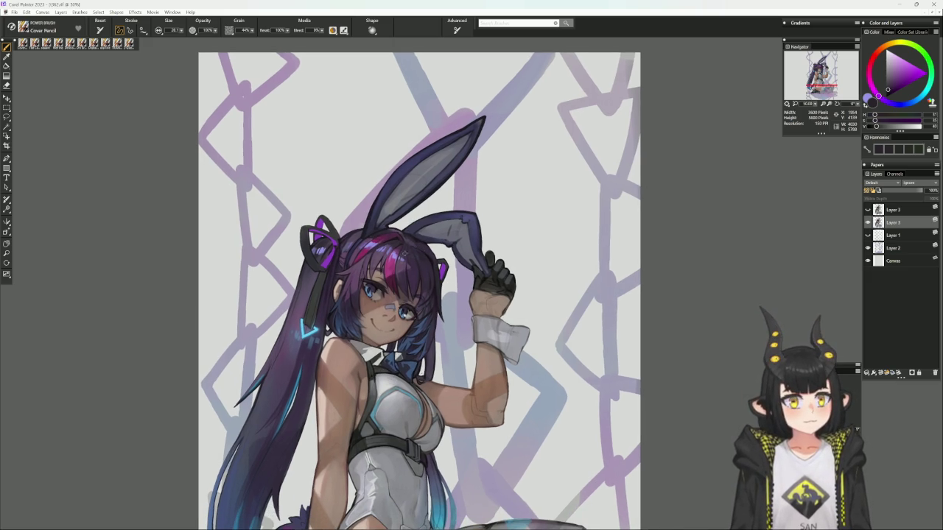
# - Settle on a medium purple in the colour triangle and tilt the canvas about 40° counter-clockwise
pyautogui.keyDown('alt'); pyautogui.click(405, 254); pyautogui.keyUp('alt')
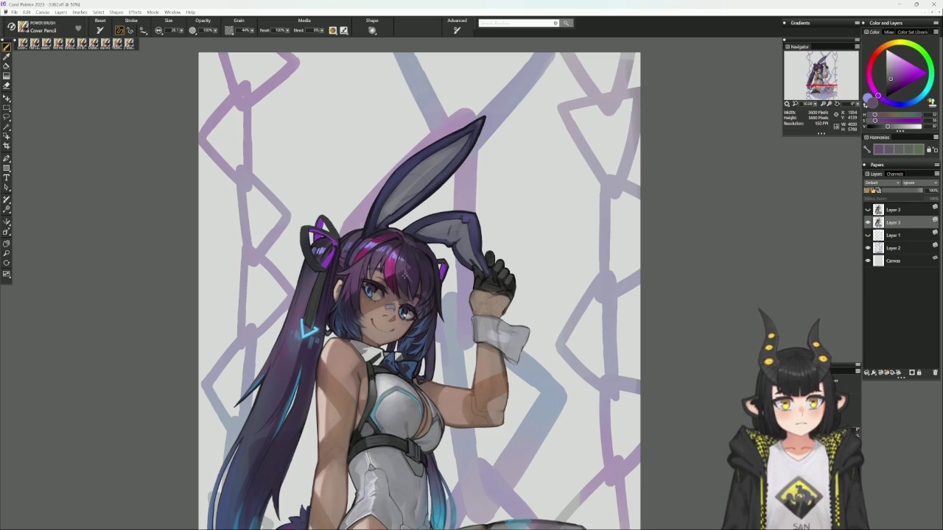
pyautogui.keyDown('alt'); pyautogui.click(404, 274); pyautogui.keyUp('alt')
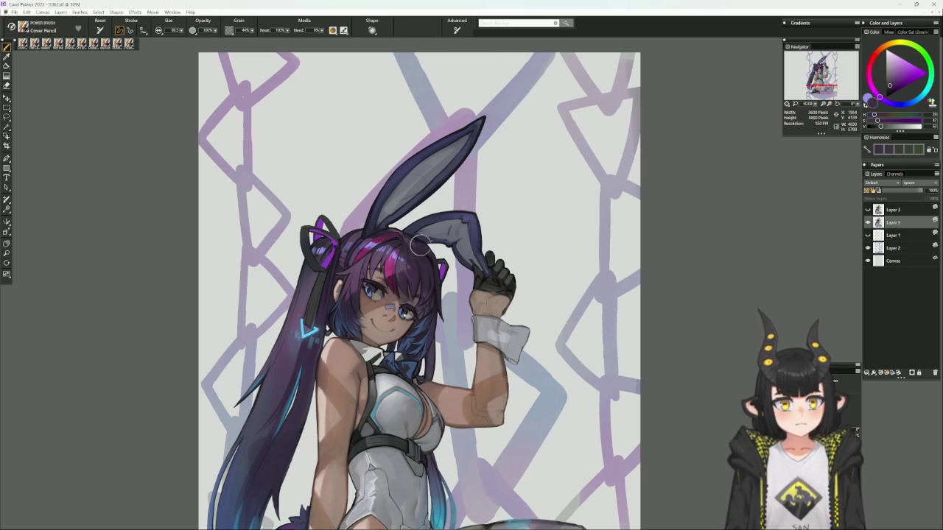
pyautogui.keyDown('alt'); pyautogui.click(411, 283); pyautogui.keyUp('alt')
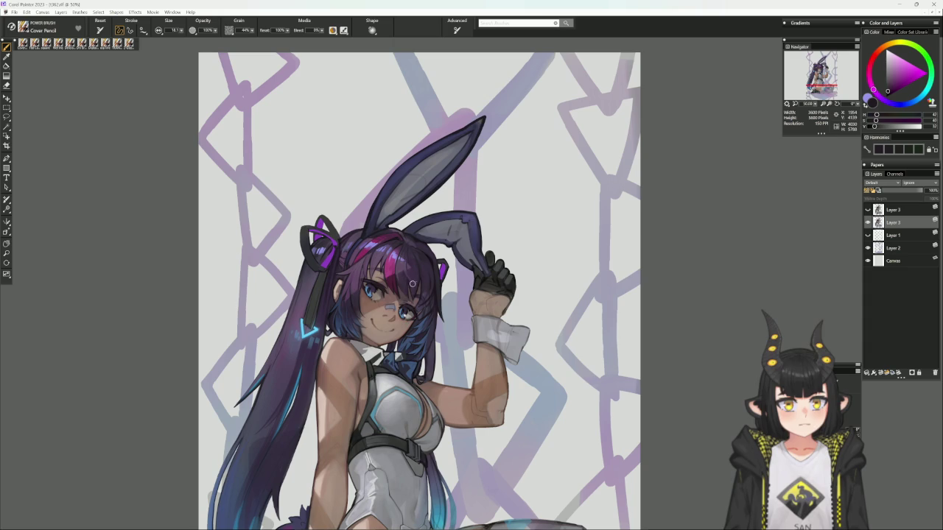
pyautogui.keyDown('alt'); pyautogui.click(406, 268); pyautogui.keyUp('alt')
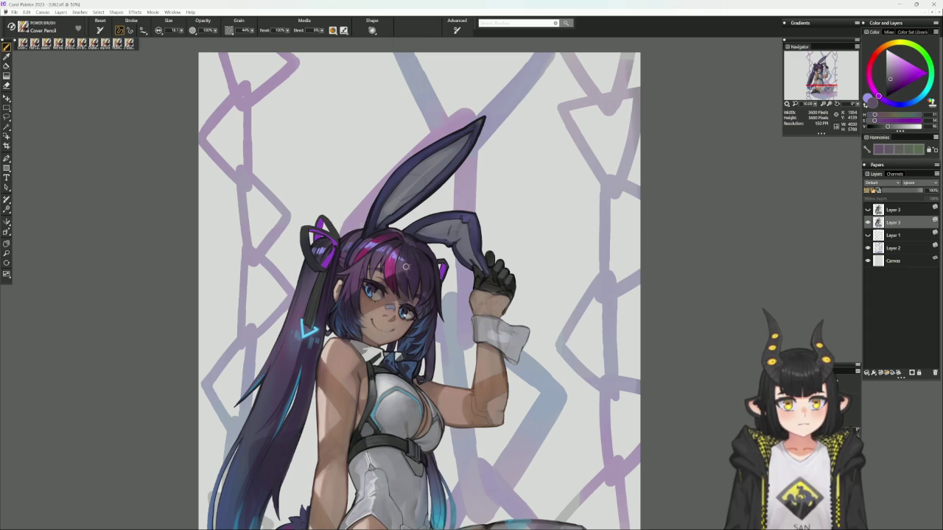
pyautogui.keyDown('alt'); pyautogui.click(410, 236); pyautogui.keyUp('alt')
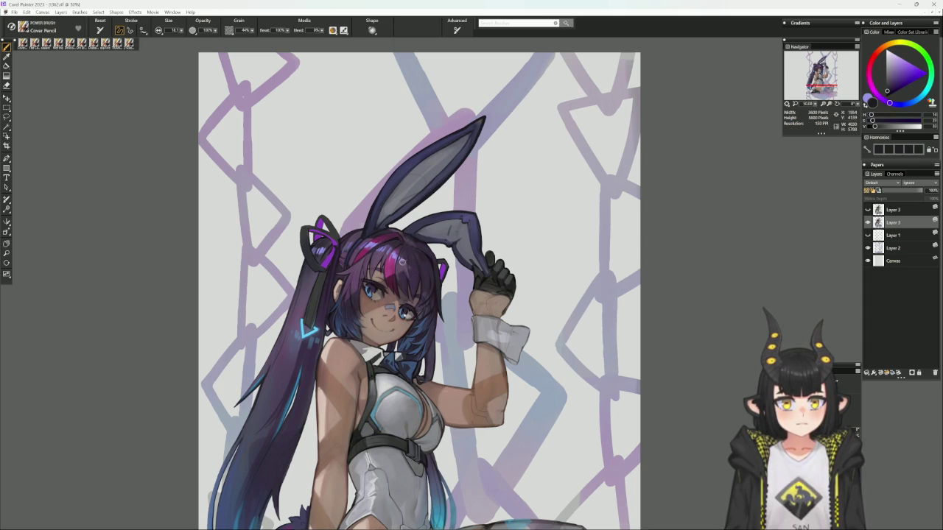
pyautogui.keyDown('alt'); pyautogui.click(402, 261); pyautogui.keyUp('alt')
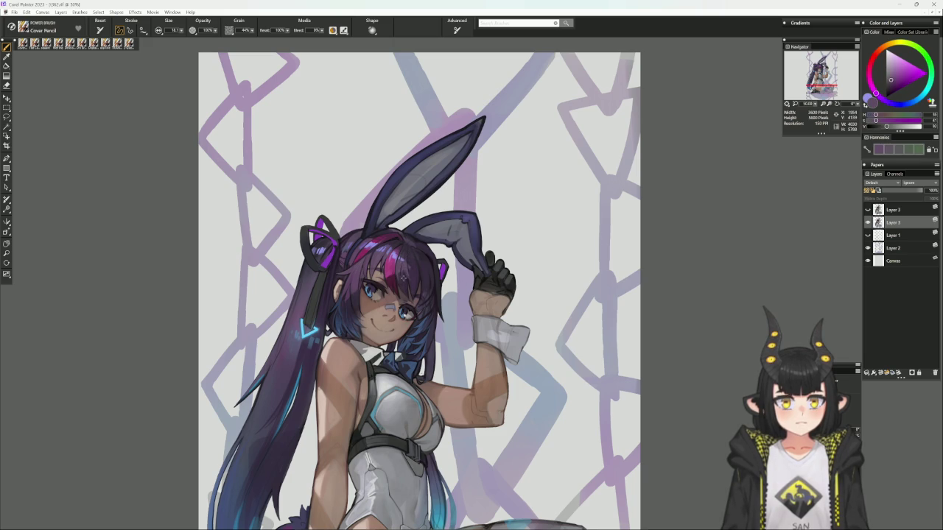
pyautogui.keyDown('alt'); pyautogui.click(403, 288); pyautogui.keyUp('alt')
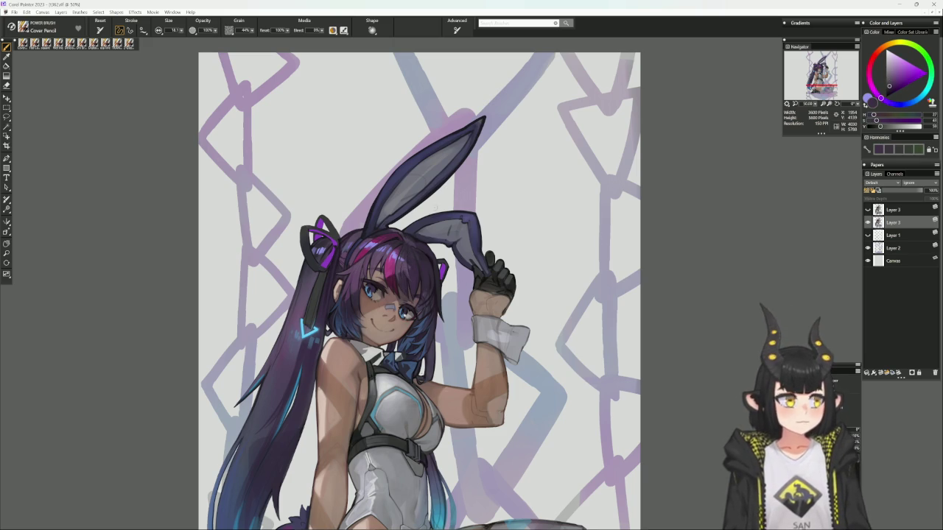
pyautogui.moveTo(536, 253); pyautogui.dragTo(526, 172)
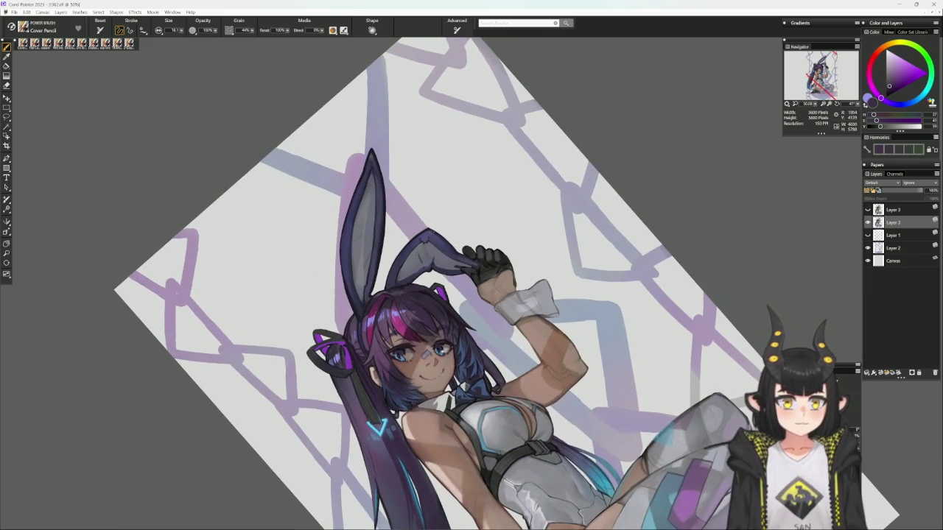
# - Try darker and blue-grey tones on the colour wheel before returning to a darker purple
pyautogui.keyDown('alt'); pyautogui.click(401, 286); pyautogui.keyUp('alt')
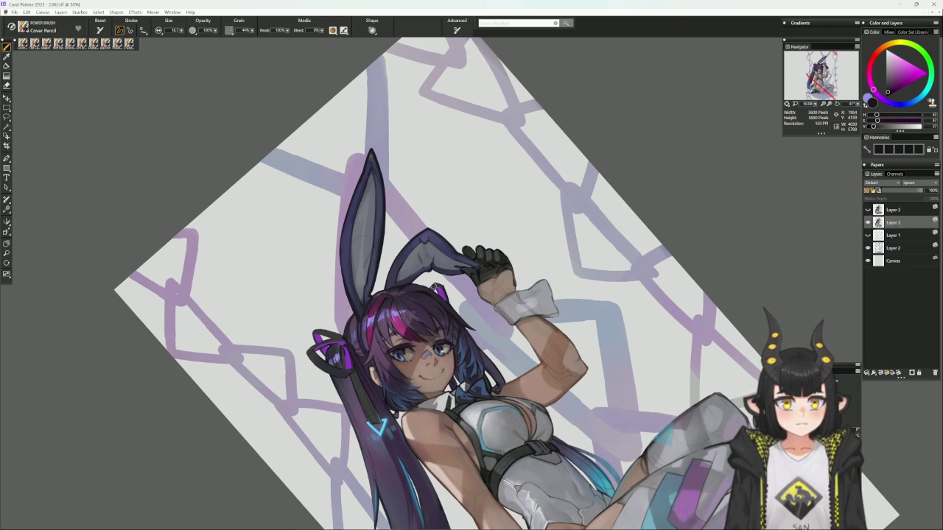
pyautogui.keyDown('alt'); pyautogui.click(389, 283); pyautogui.keyUp('alt')
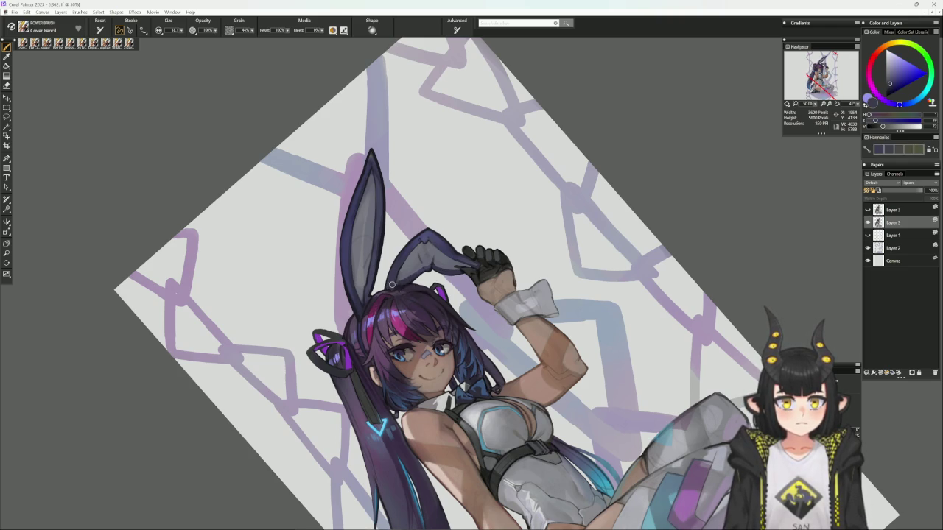
pyautogui.keyDown('alt'); pyautogui.click(397, 272); pyautogui.keyUp('alt')
pyautogui.keyDown('alt'); pyautogui.click(396, 274); pyautogui.keyUp('alt')
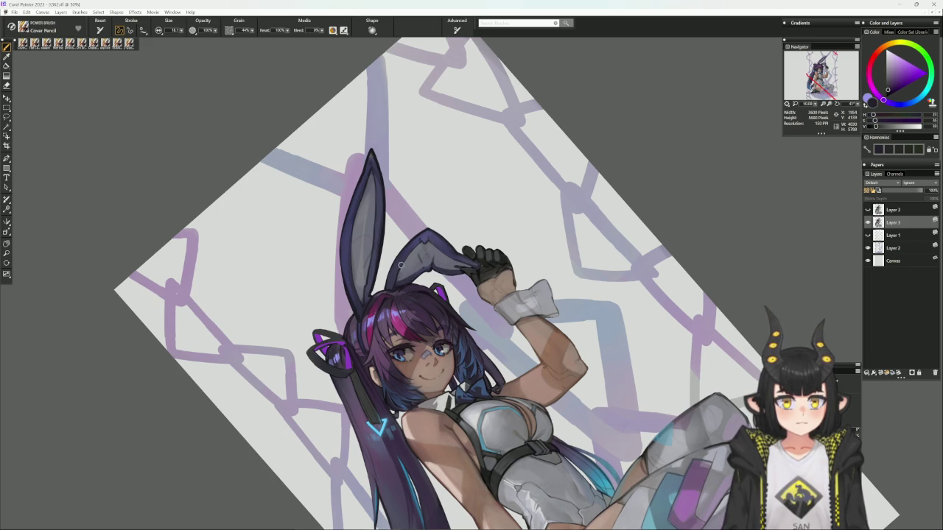
pyautogui.keyDown('alt'); pyautogui.click(399, 264); pyautogui.keyUp('alt')
pyautogui.keyDown('alt'); pyautogui.click(395, 284); pyautogui.keyUp('alt')
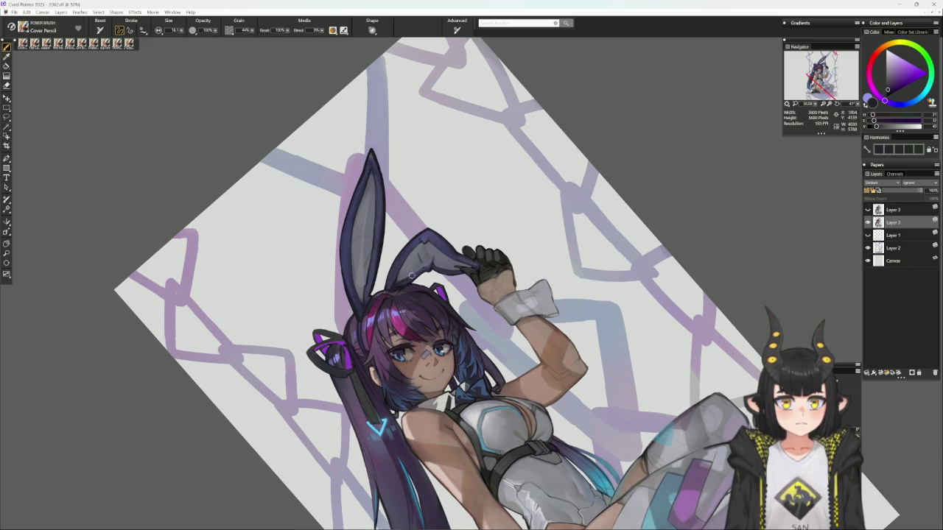
# - Sample light grey and the glove's dark purple-grey, rotating the canvas 45° and back upright
pyautogui.keyDown('alt'); pyautogui.click(397, 283); pyautogui.keyUp('alt')
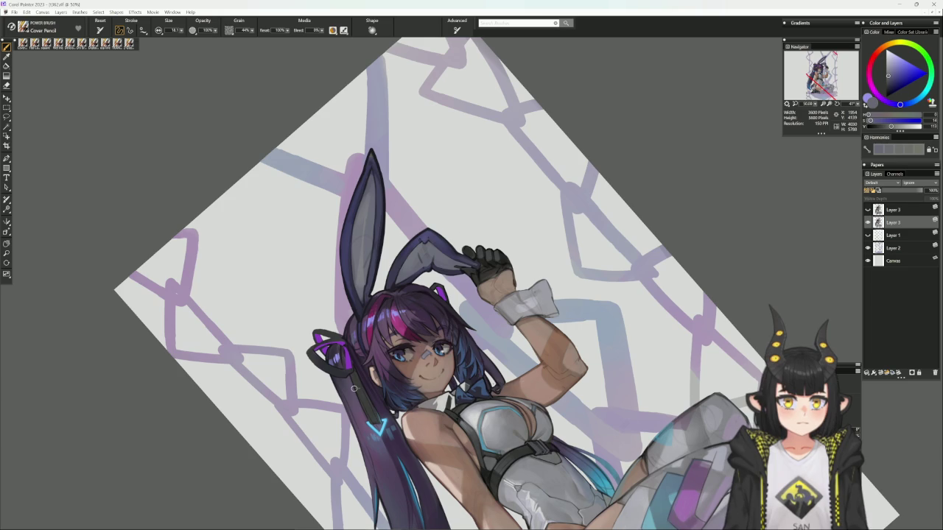
pyautogui.moveTo(522, 200); pyautogui.dragTo(564, 263)
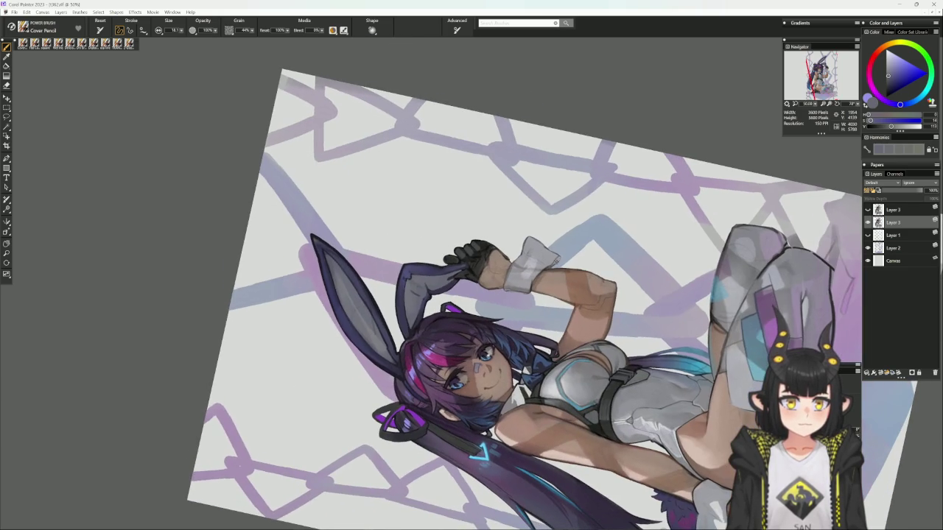
pyautogui.keyDown('alt'); pyautogui.click(475, 262); pyautogui.keyUp('alt')
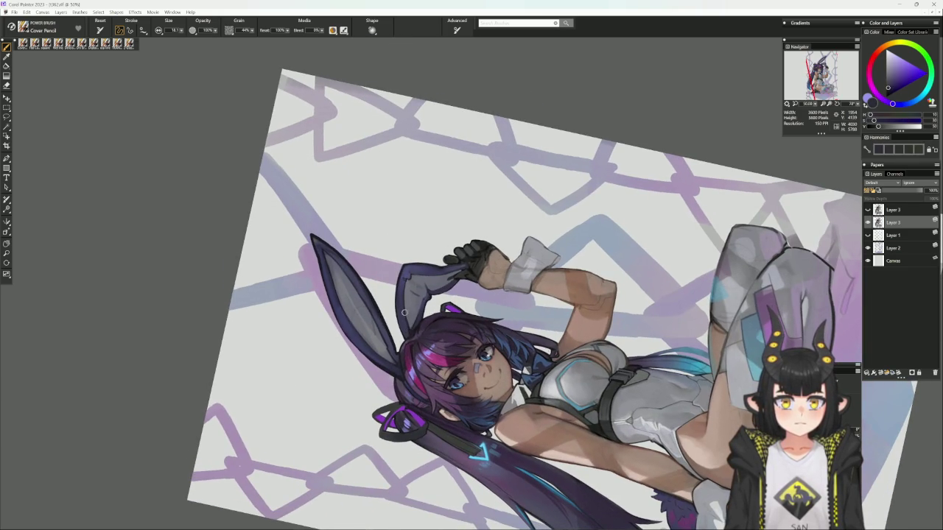
pyautogui.click(443, 286)
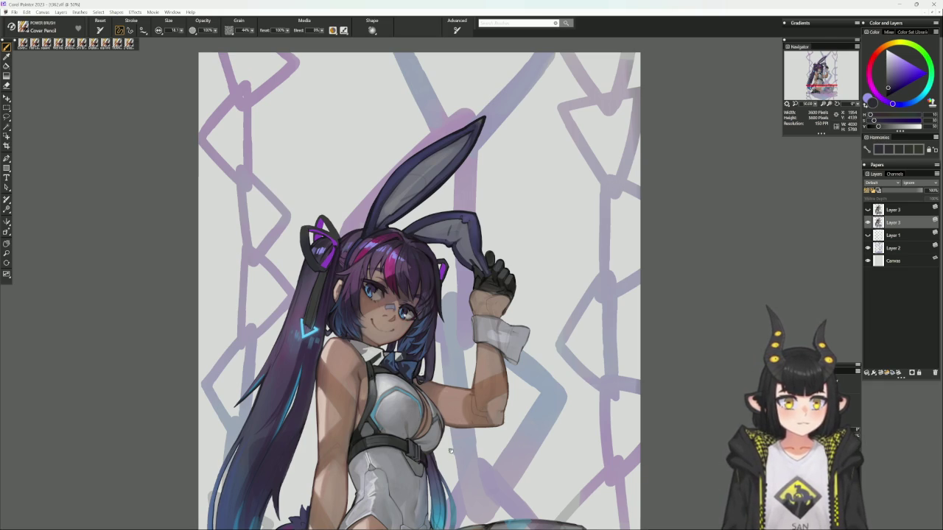
# - Sample light blue and the hair's dark purple, dab a dark mark near the cheek, then resample colours
pyautogui.scroll(-2, 450, 456)
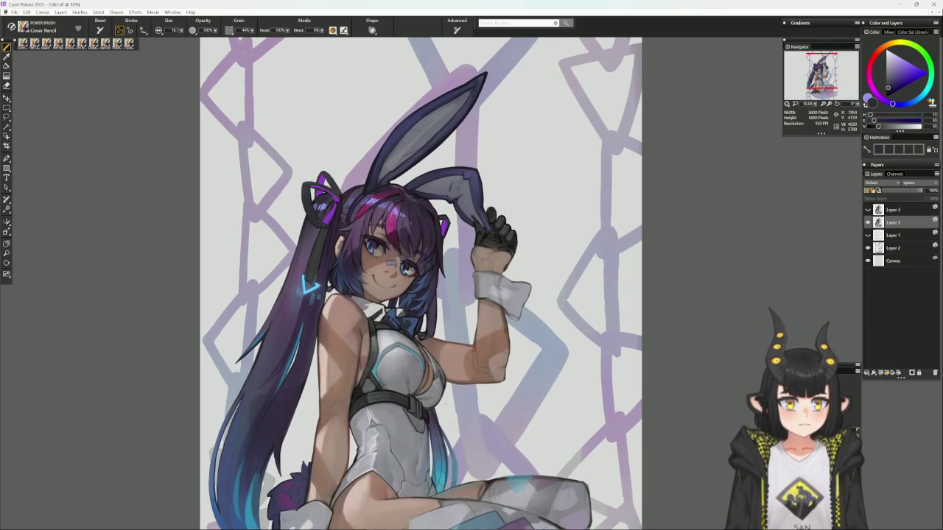
pyautogui.keyDown('alt'); pyautogui.click(418, 292); pyautogui.keyUp('alt')
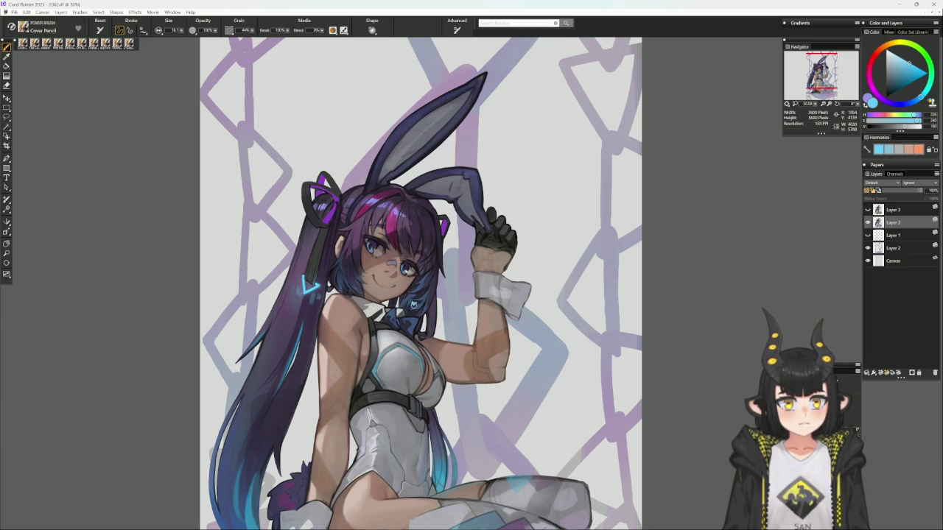
pyautogui.keyDown('alt'); pyautogui.click(413, 300); pyautogui.keyUp('alt')
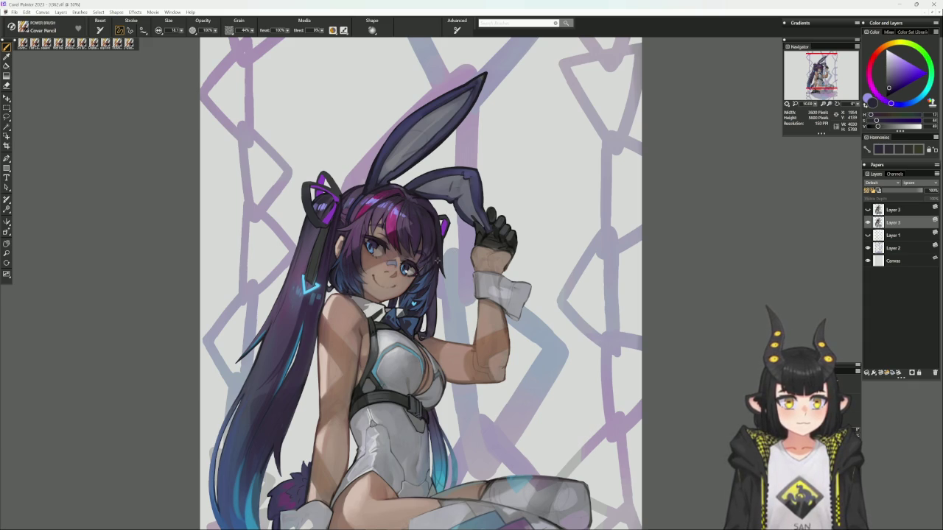
pyautogui.keyDown('alt'); pyautogui.click(436, 259); pyautogui.keyUp('alt')
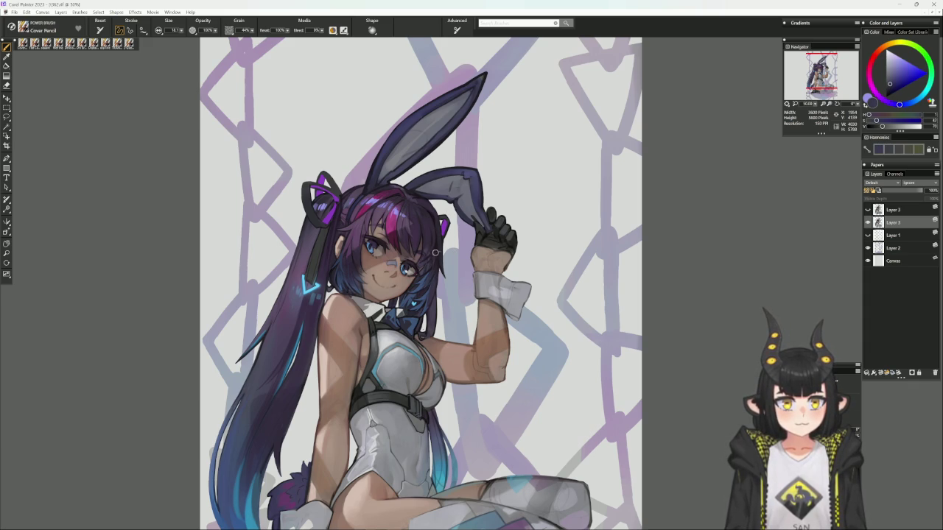
pyautogui.keyDown('alt'); pyautogui.click(437, 246); pyautogui.keyUp('alt')
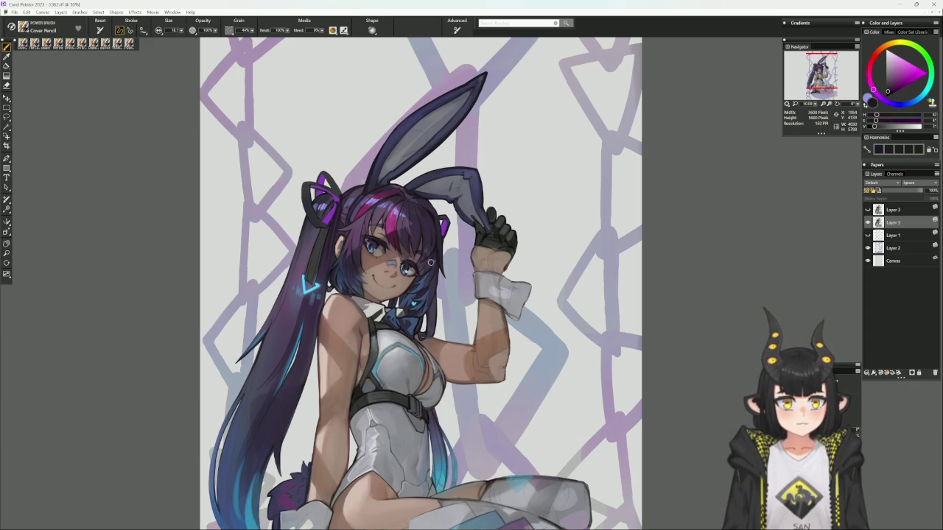
pyautogui.keyDown('alt'); pyautogui.click(433, 263); pyautogui.keyUp('alt')
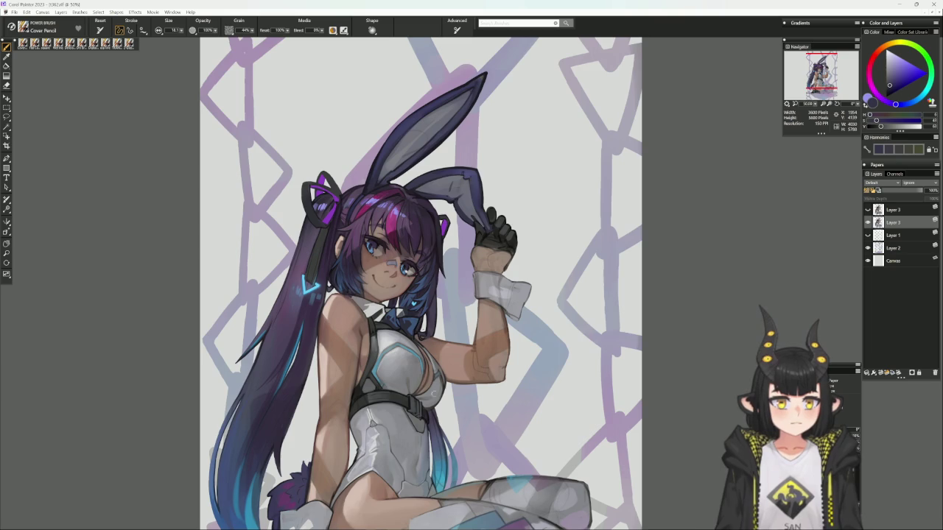
# - Switch the painting colour to a lighter light blue
pyautogui.scroll(-3, 424, 437)
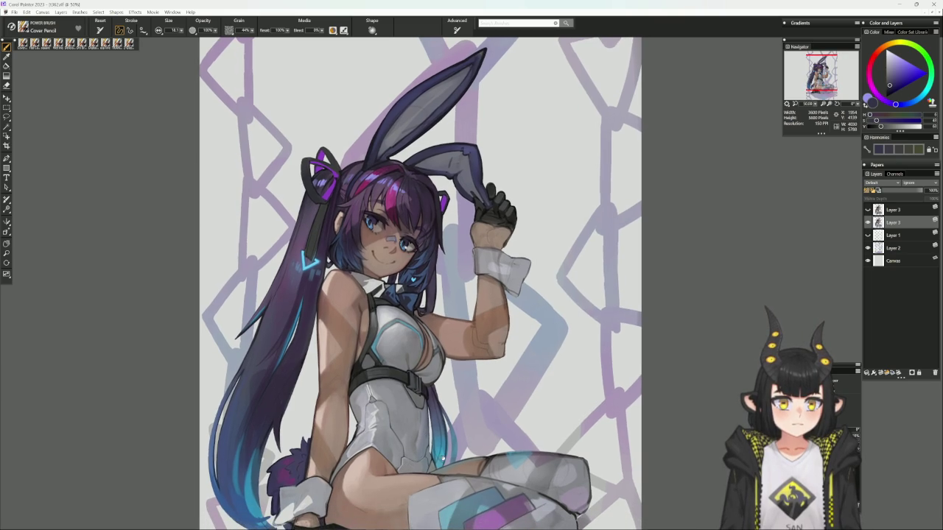
pyautogui.scroll(-2, 427, 442)
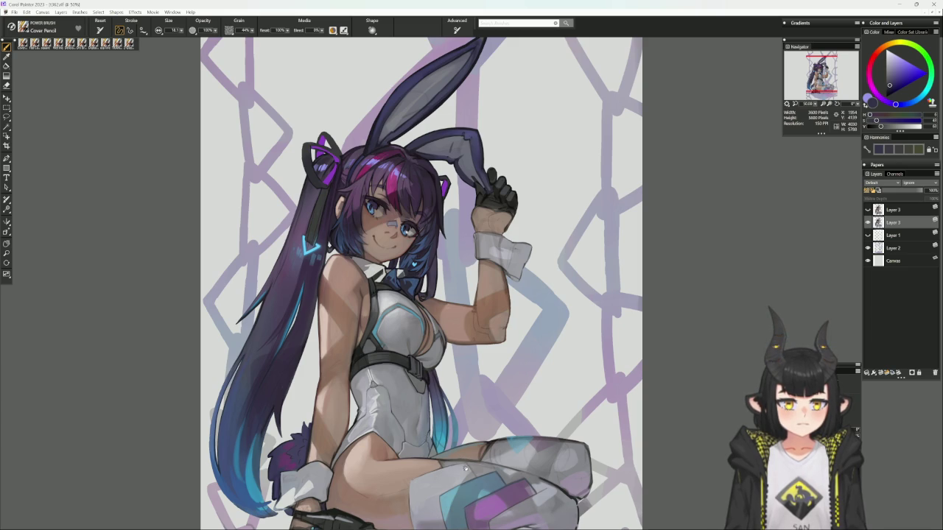
pyautogui.scroll(-1, 465, 465)
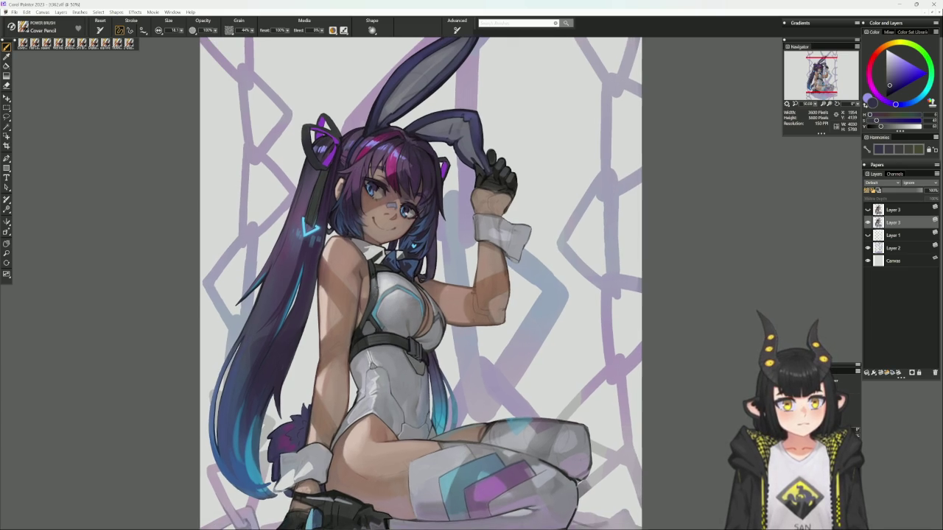
pyautogui.keyDown('alt'); pyautogui.click(633, 158); pyautogui.keyUp('alt')
pyautogui.click(910, 65)
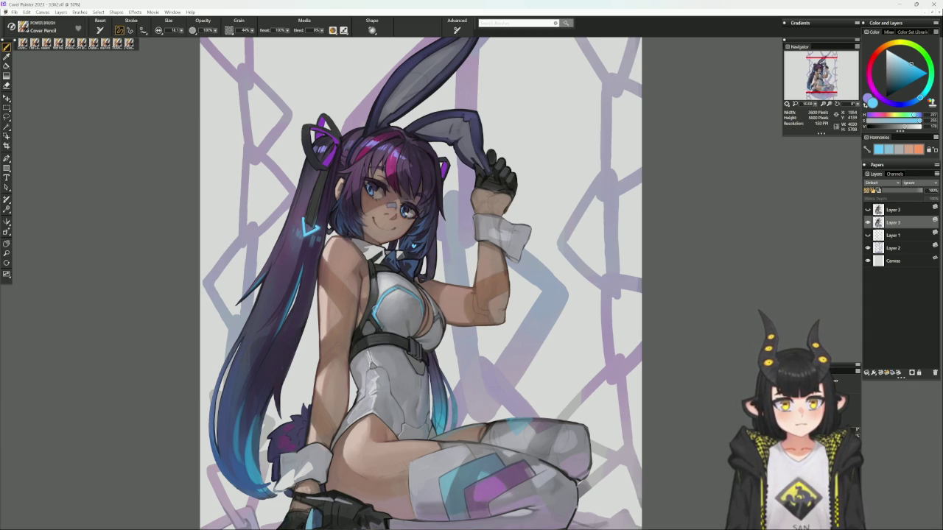
# - Turn the canvas sideways and steeply tilted to reach the legs, then set it upright
pyautogui.moveTo(557, 250); pyautogui.dragTo(484, 289)
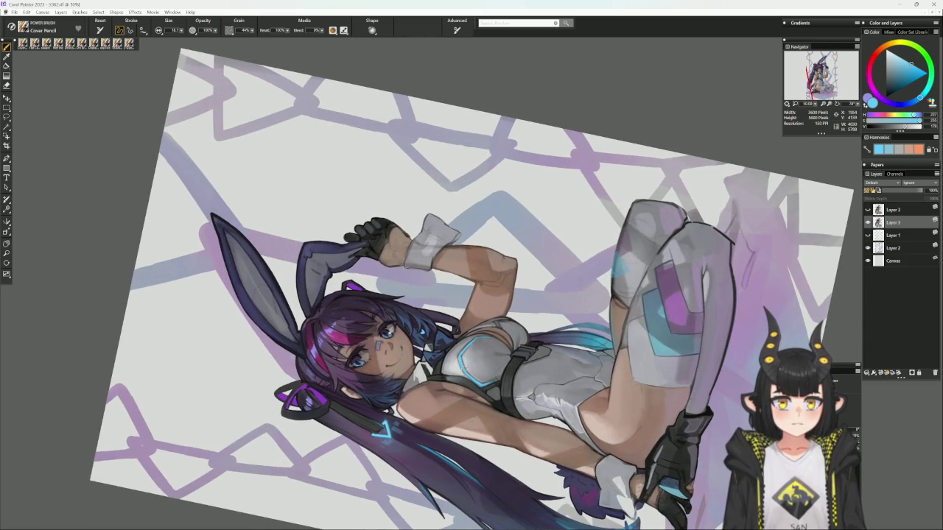
pyautogui.moveTo(497, 322); pyautogui.dragTo(553, 226)
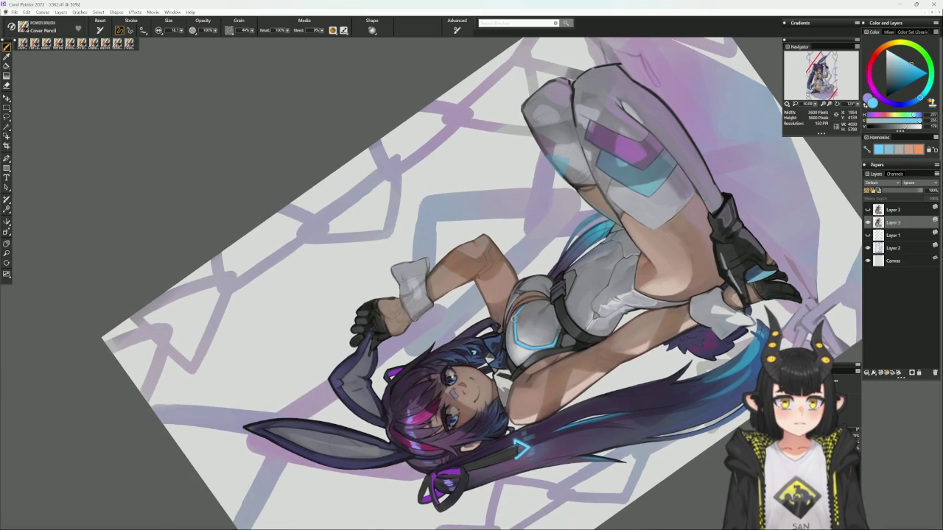
pyautogui.click(531, 294)
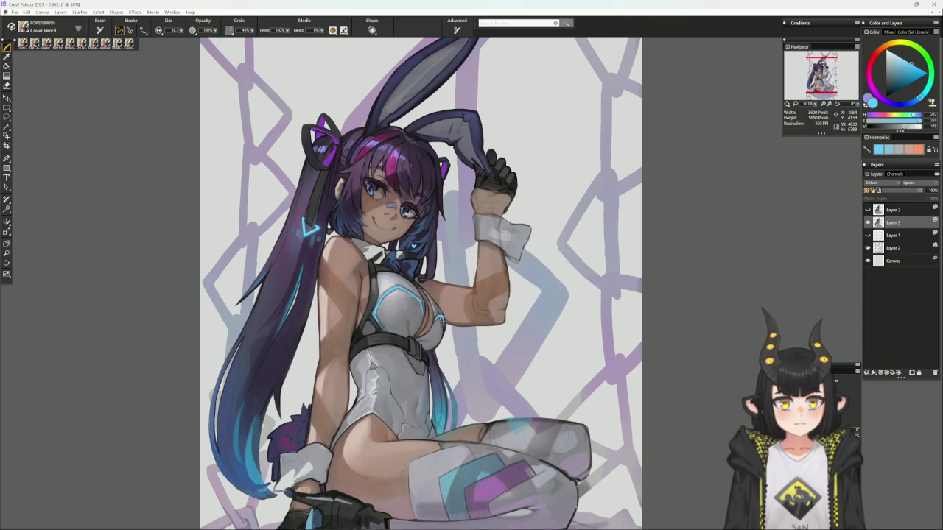
# - Sample greys, light blue, dark brown and orange-grey, then try magenta and deep blue colours
pyautogui.keyDown('alt'); pyautogui.click(438, 321); pyautogui.keyUp('alt')
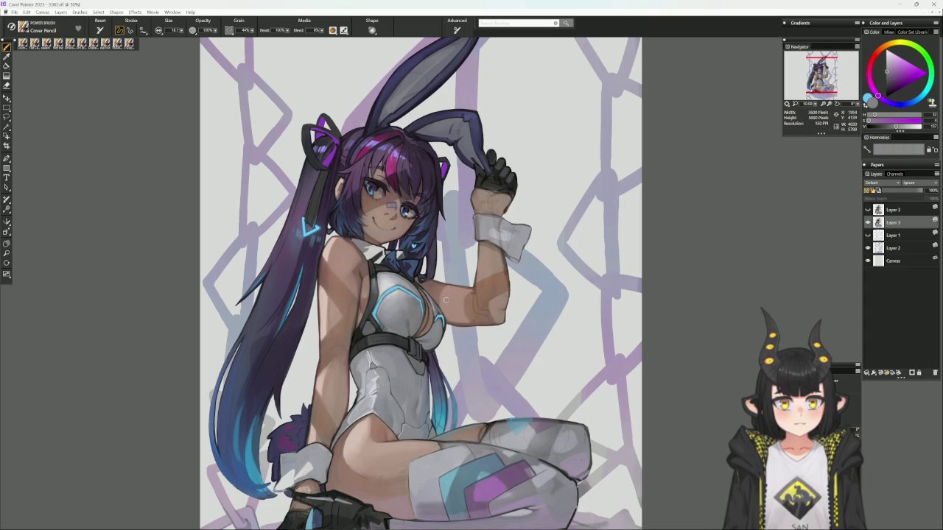
pyautogui.keyDown('alt'); pyautogui.click(439, 318); pyautogui.keyUp('alt')
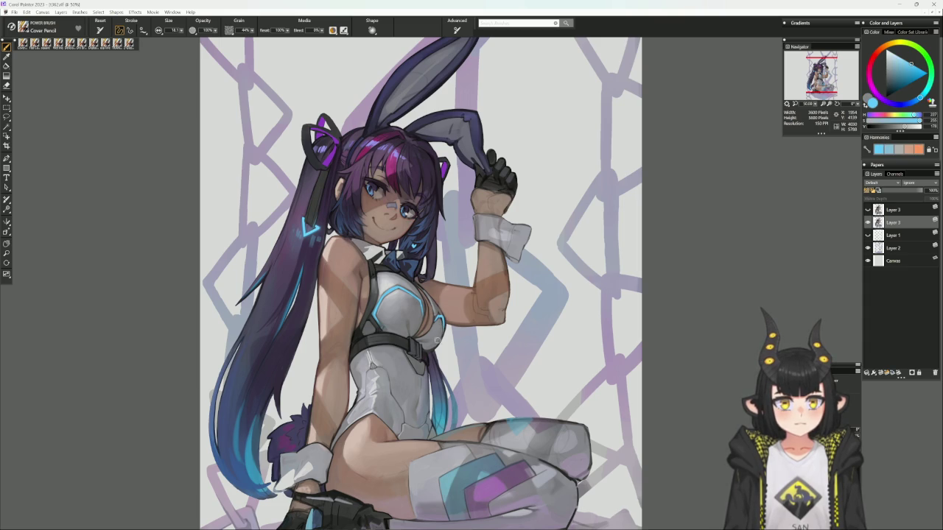
pyautogui.keyDown('alt'); pyautogui.click(439, 319); pyautogui.keyUp('alt')
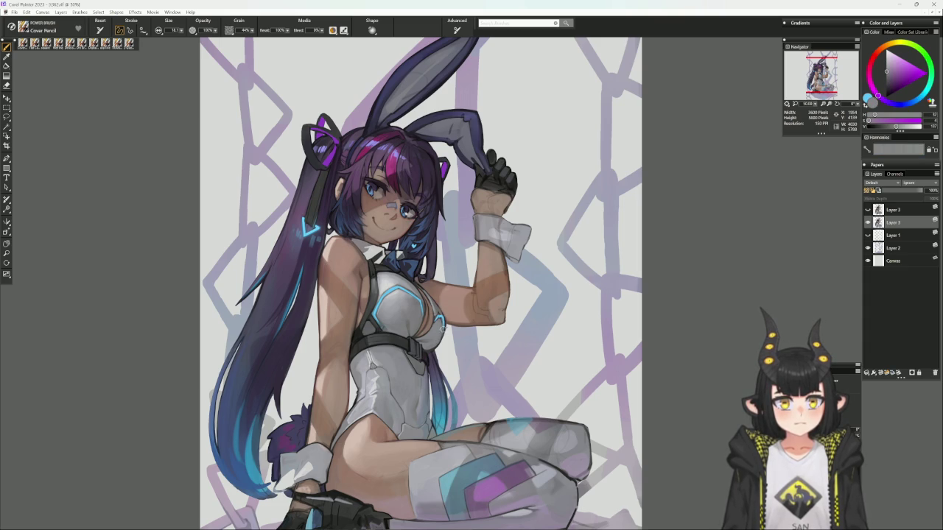
pyautogui.keyDown('alt'); pyautogui.click(439, 319); pyautogui.keyUp('alt')
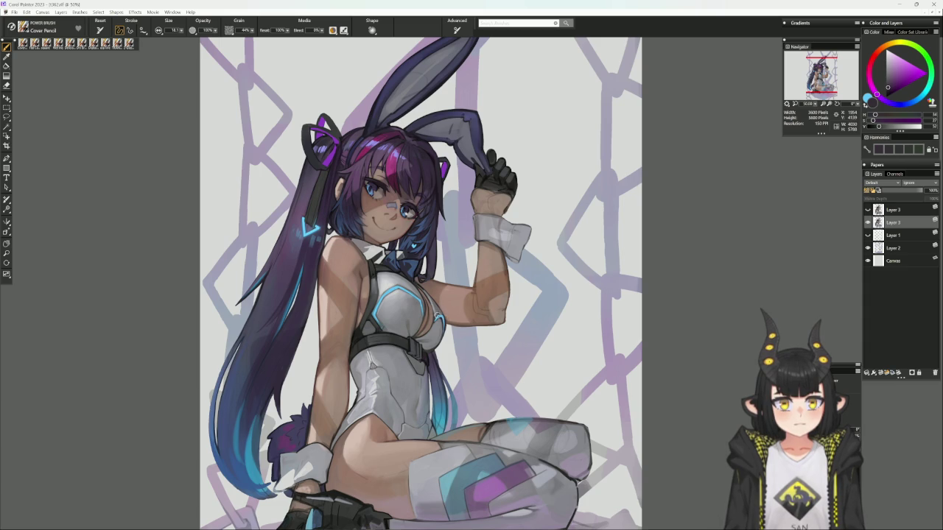
pyautogui.keyDown('alt'); pyautogui.click(436, 318); pyautogui.keyUp('alt')
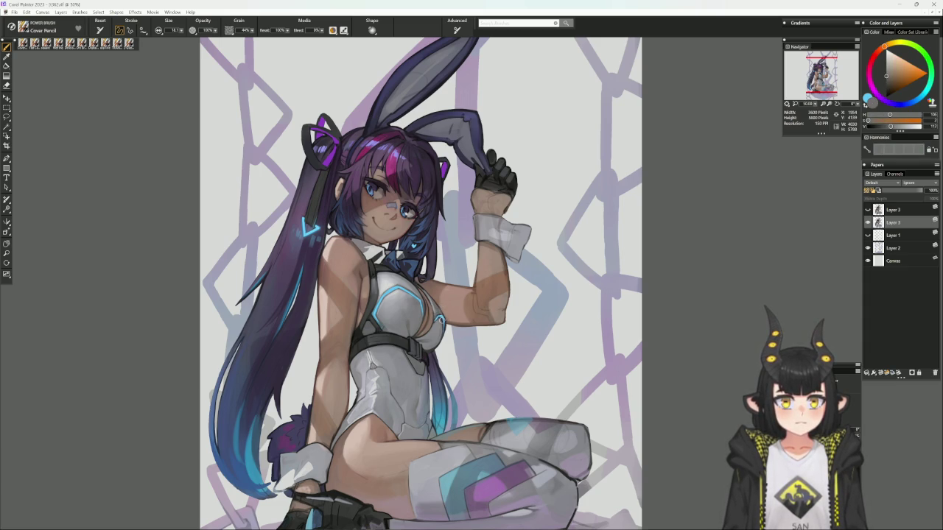
pyautogui.click(873, 90)
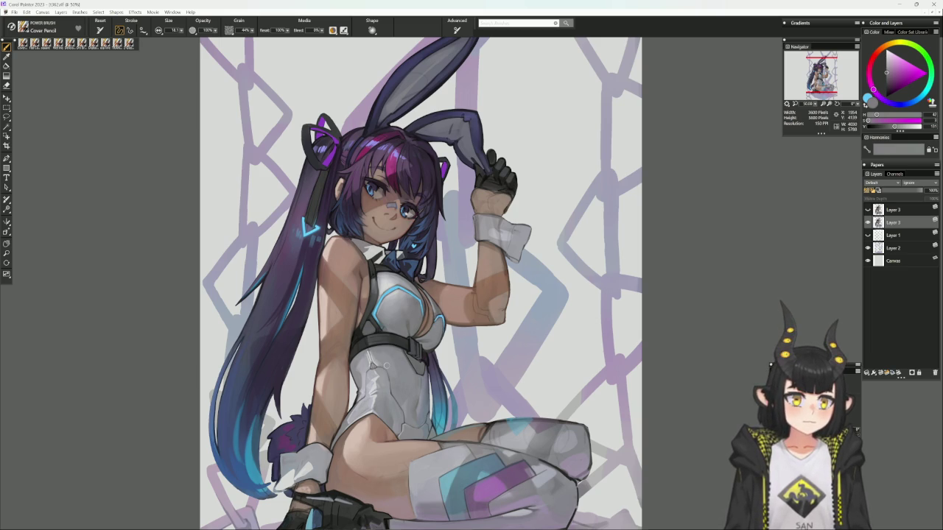
pyautogui.click(899, 104)
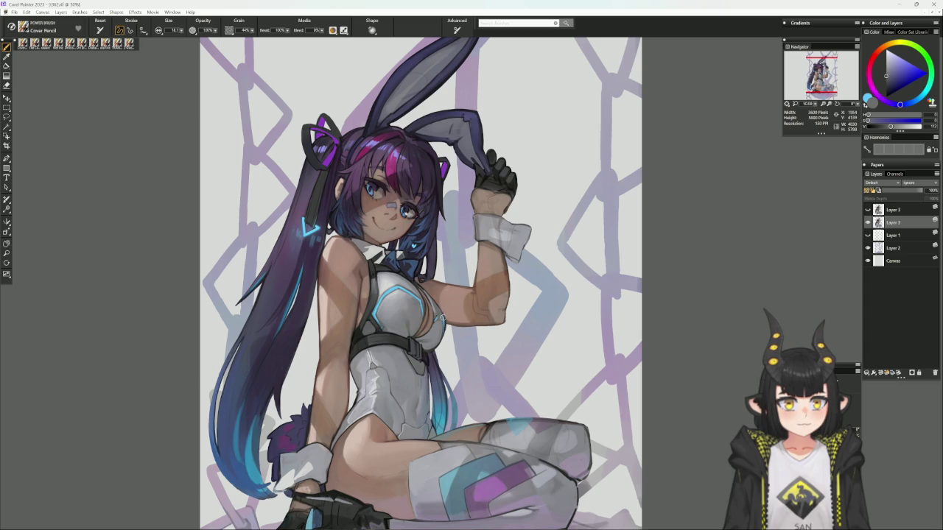
# - Alternate the light cyan glow colour with dark greyish blue and the bodysuit's neutral grey
pyautogui.keyDown('alt'); pyautogui.click(436, 311); pyautogui.keyUp('alt')
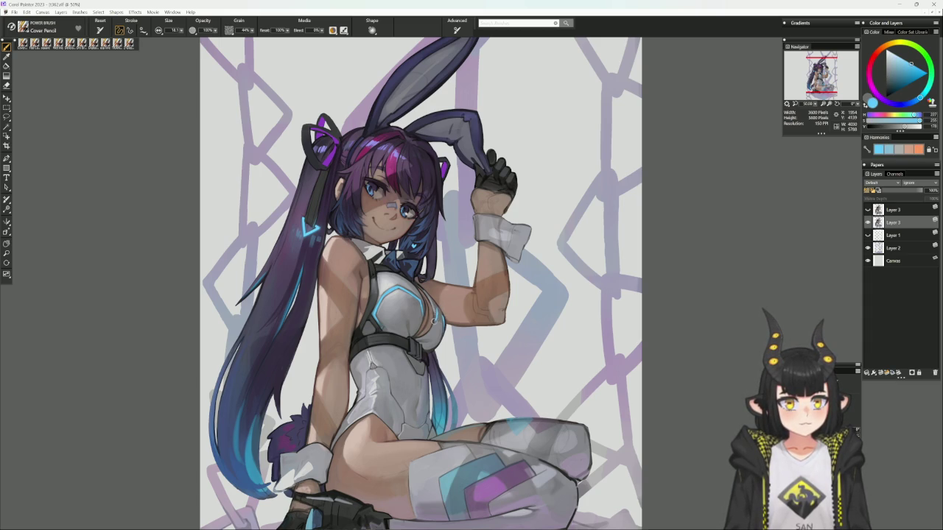
pyautogui.keyDown('alt'); pyautogui.click(435, 317); pyautogui.keyUp('alt')
pyautogui.keyDown('alt'); pyautogui.click(437, 312); pyautogui.keyUp('alt')
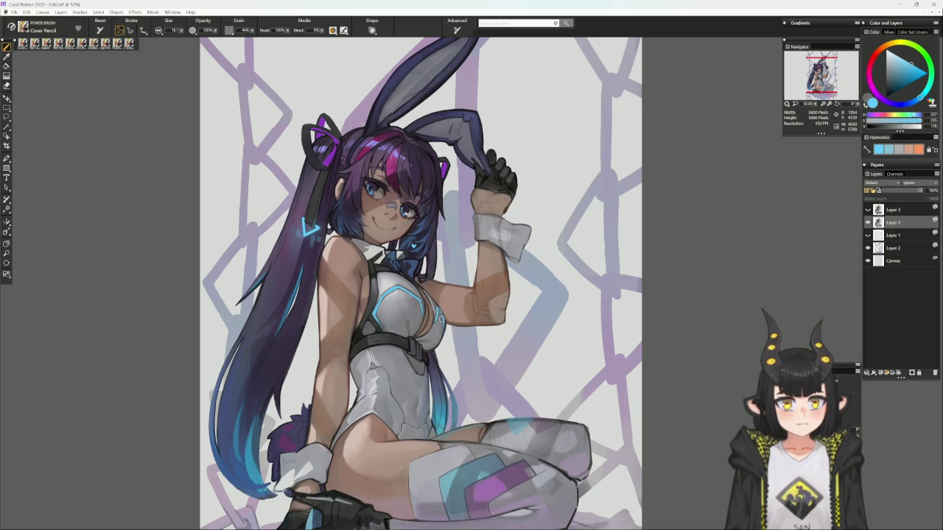
pyautogui.keyDown('alt'); pyautogui.click(441, 323); pyautogui.keyUp('alt')
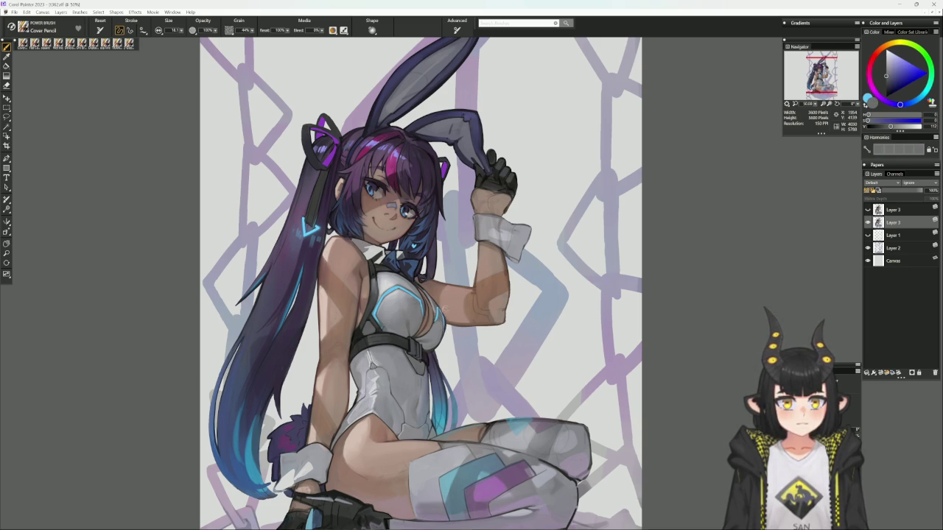
pyautogui.keyDown('alt'); pyautogui.click(437, 311); pyautogui.keyUp('alt')
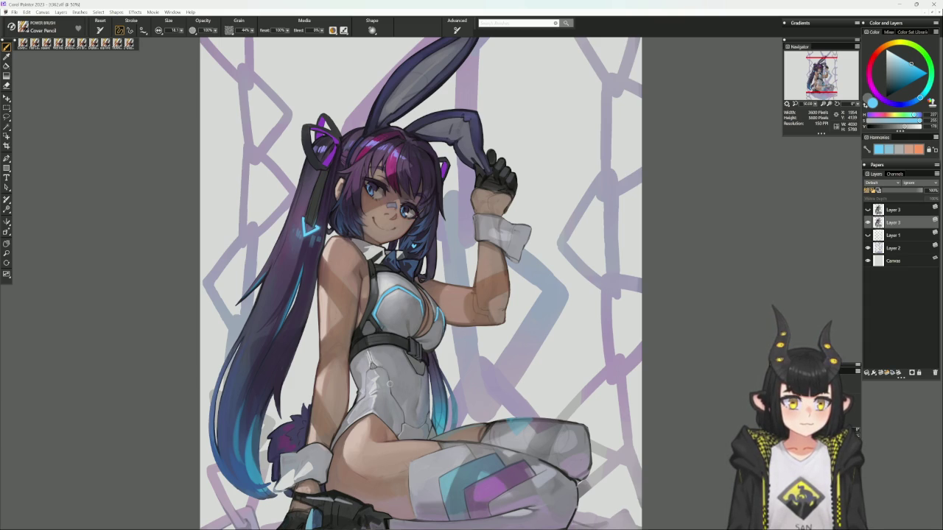
pyautogui.keyDown('alt'); pyautogui.click(437, 310); pyautogui.keyUp('alt')
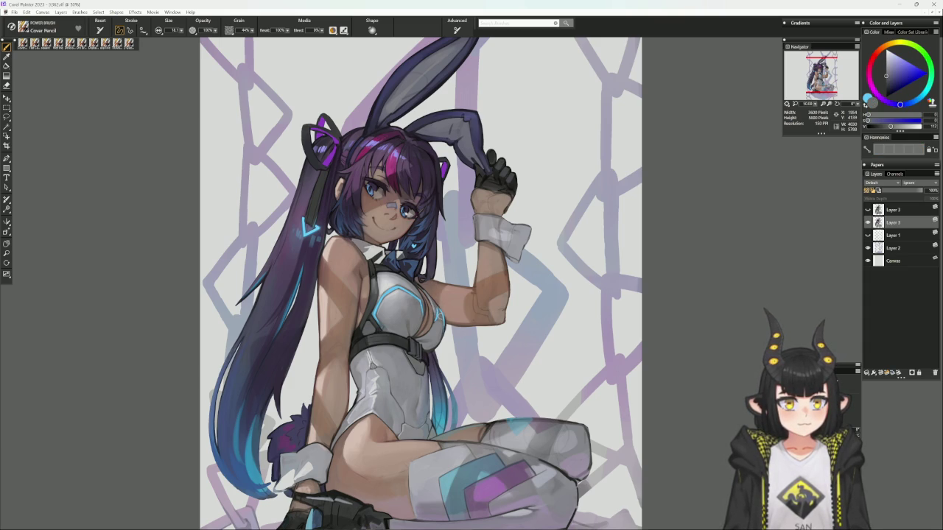
# - Switch among cyan glow, dark blue, neutral grey, cyan-blue trim and dark grey samples
pyautogui.keyDown('alt'); pyautogui.click(436, 304); pyautogui.keyUp('alt')
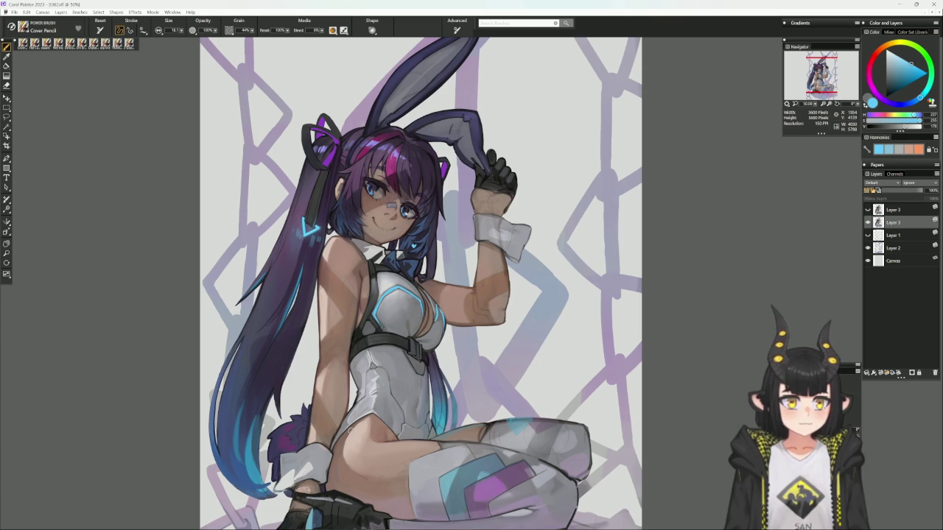
pyautogui.keyDown('alt'); pyautogui.click(437, 346); pyautogui.keyUp('alt')
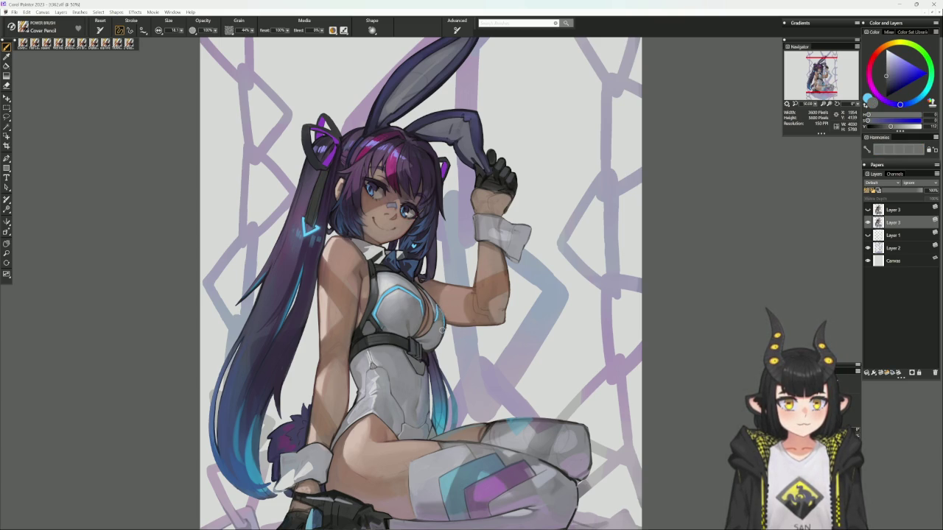
pyautogui.keyDown('alt'); pyautogui.click(436, 313); pyautogui.keyUp('alt')
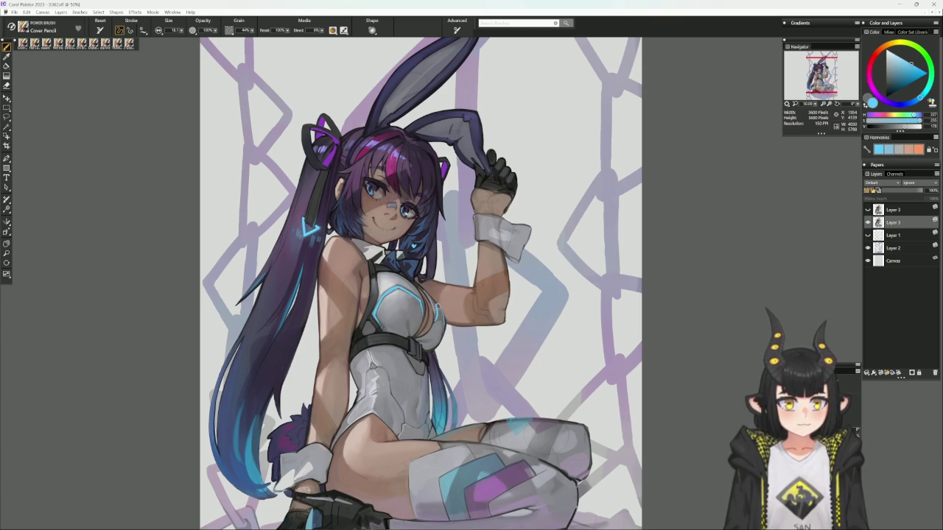
pyautogui.keyDown('alt'); pyautogui.click(435, 312); pyautogui.keyUp('alt')
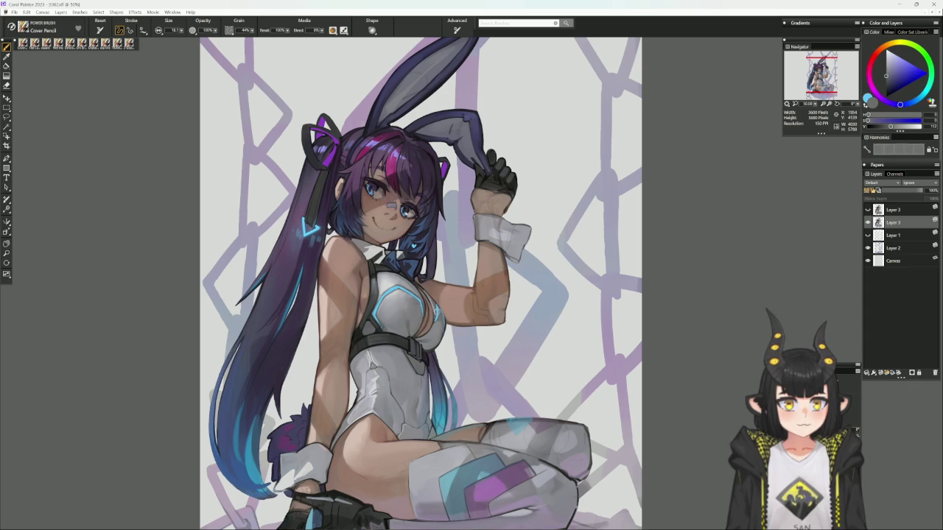
pyautogui.keyDown('alt'); pyautogui.click(436, 313); pyautogui.keyUp('alt')
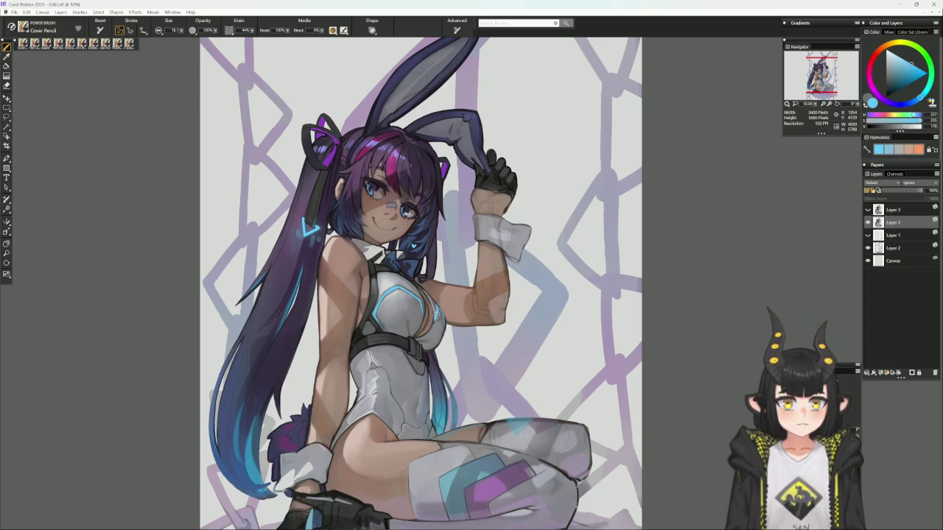
pyautogui.keyDown('alt'); pyautogui.click(435, 313); pyautogui.keyUp('alt')
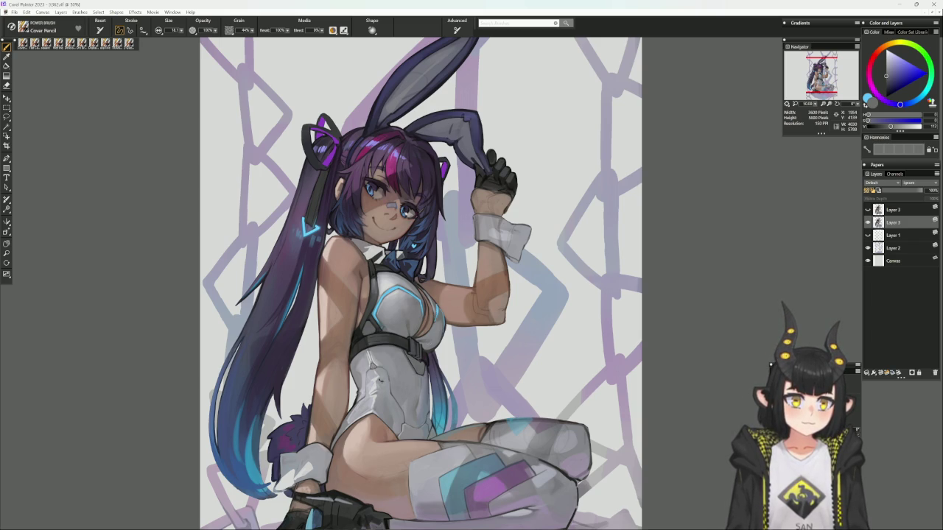
# - Alternate pale blue highlight and light cyan samples with a dark neutral grey
pyautogui.keyDown('alt'); pyautogui.click(438, 290); pyautogui.keyUp('alt')
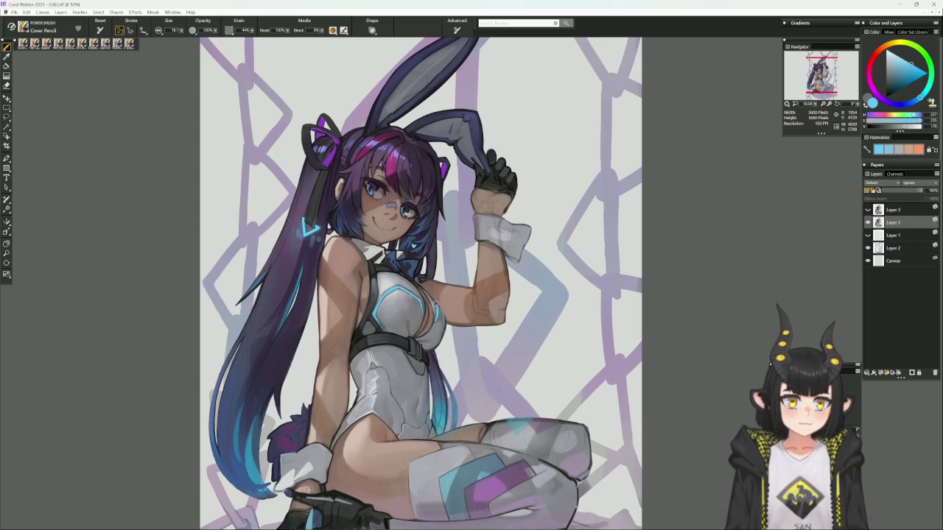
pyautogui.keyDown('alt'); pyautogui.click(437, 303); pyautogui.keyUp('alt')
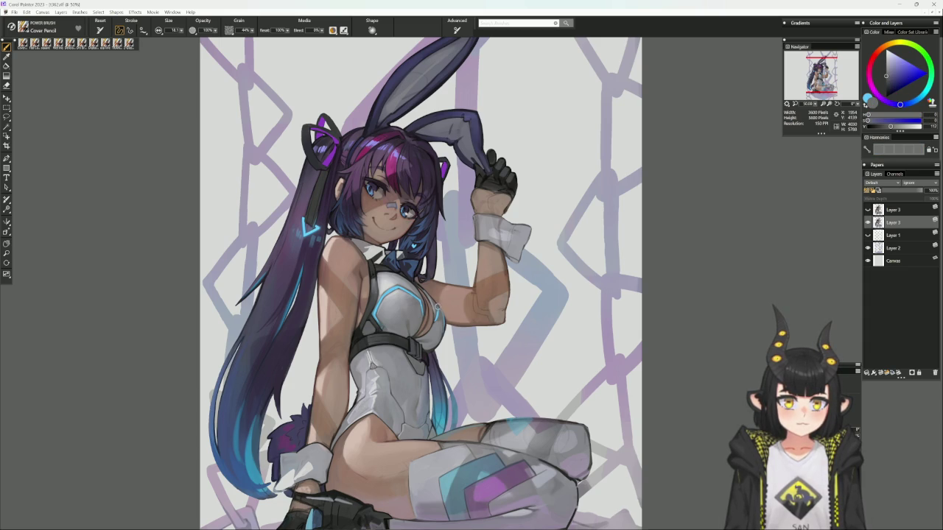
pyautogui.keyDown('alt'); pyautogui.click(436, 313); pyautogui.keyUp('alt')
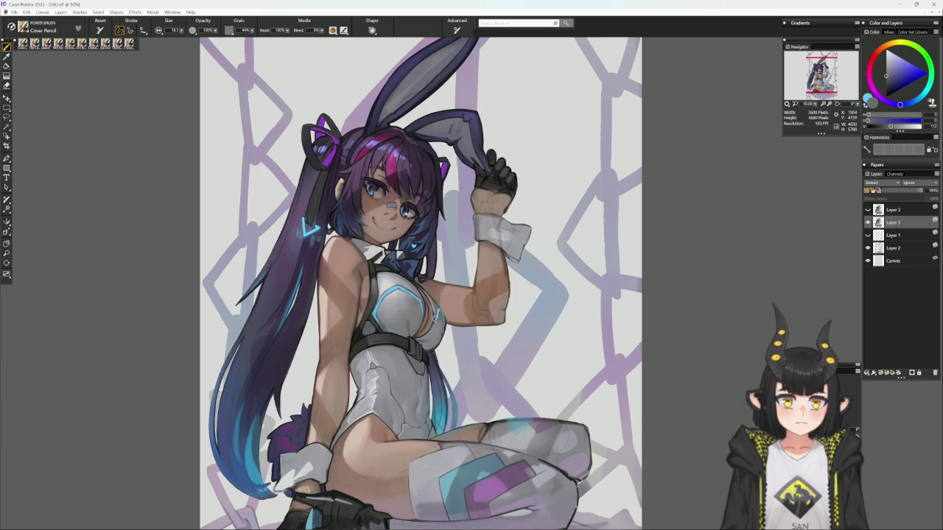
pyautogui.keyDown('alt'); pyautogui.click(436, 315); pyautogui.keyUp('alt')
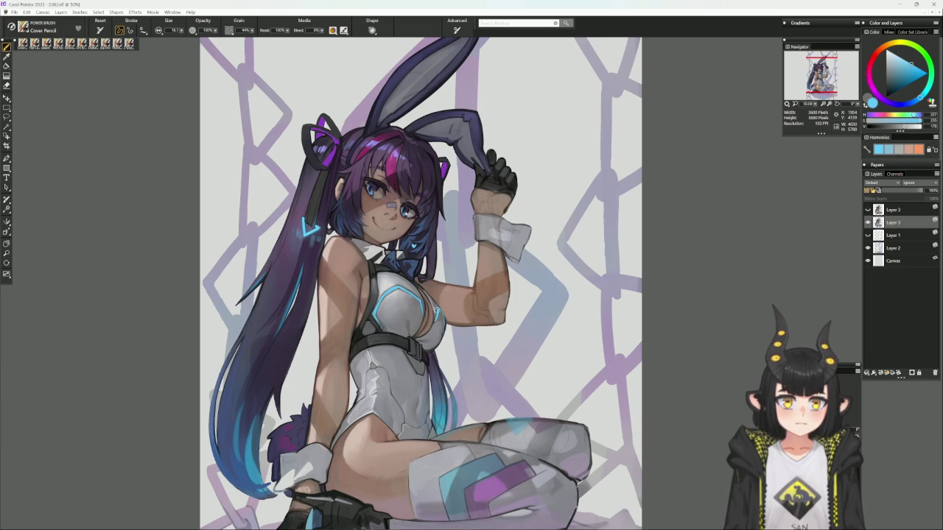
pyautogui.keyDown('alt'); pyautogui.click(439, 313); pyautogui.keyUp('alt')
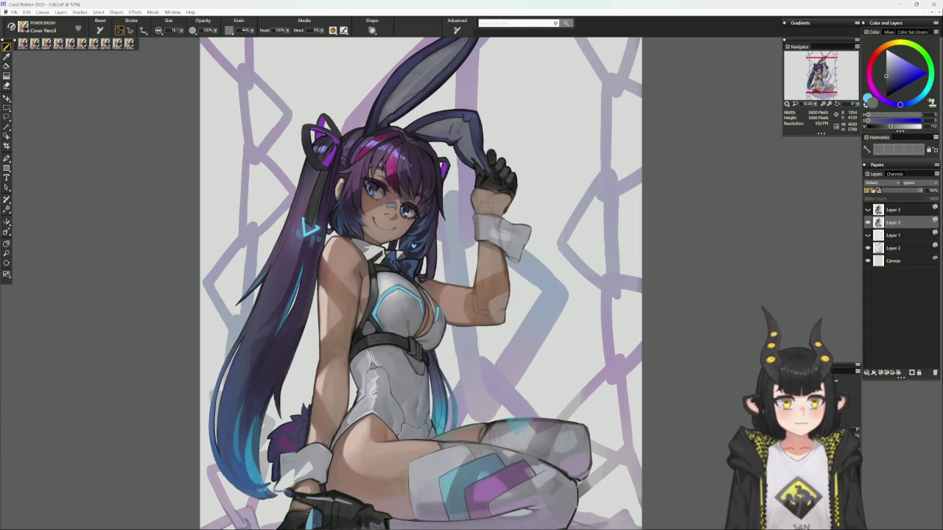
# - Bring more of the legs into view and sample a light pinkish skin tone from the figure
pyautogui.moveTo(423, 474); pyautogui.dragTo(418, 428)
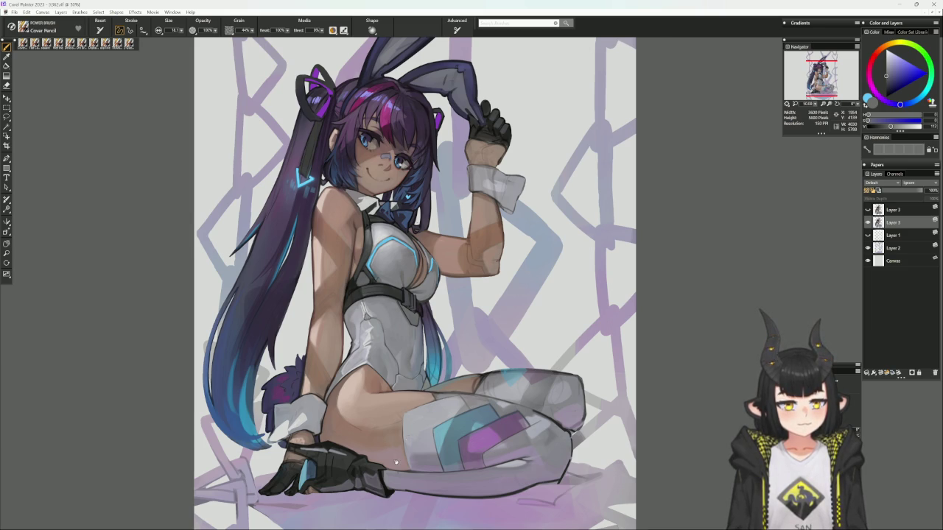
pyautogui.moveTo(398, 457); pyautogui.dragTo(422, 427)
pyautogui.keyDown('alt'); pyautogui.click(349, 395); pyautogui.keyUp('alt')
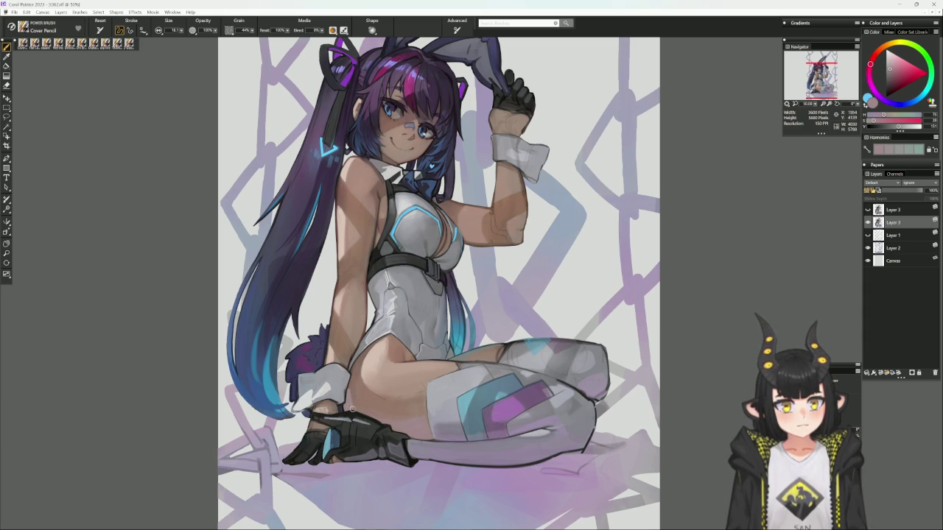
pyautogui.keyDown('alt'); pyautogui.click(353, 390); pyautogui.keyUp('alt')
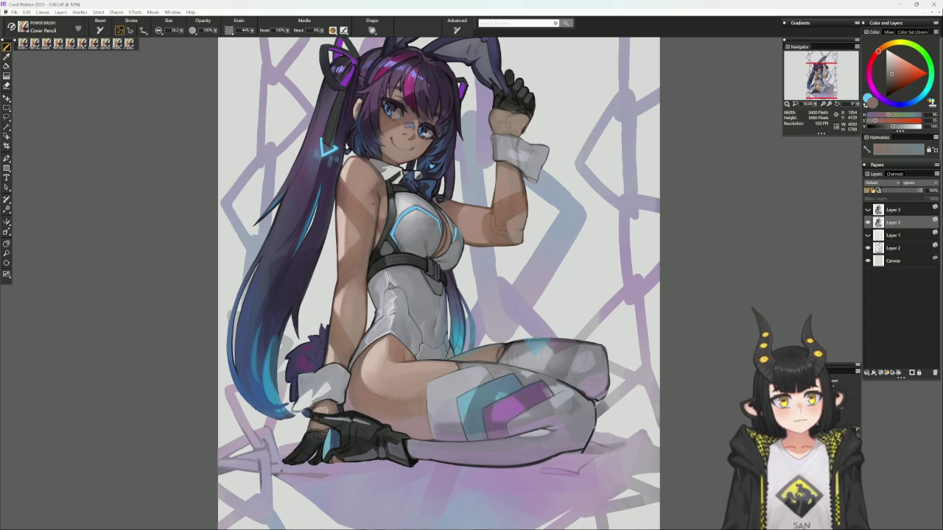
# - Sample progressively darker tan shoulder tones, then pick a richer skin tone for the thigh
pyautogui.keyDown('alt'); pyautogui.click(345, 167); pyautogui.keyUp('alt')
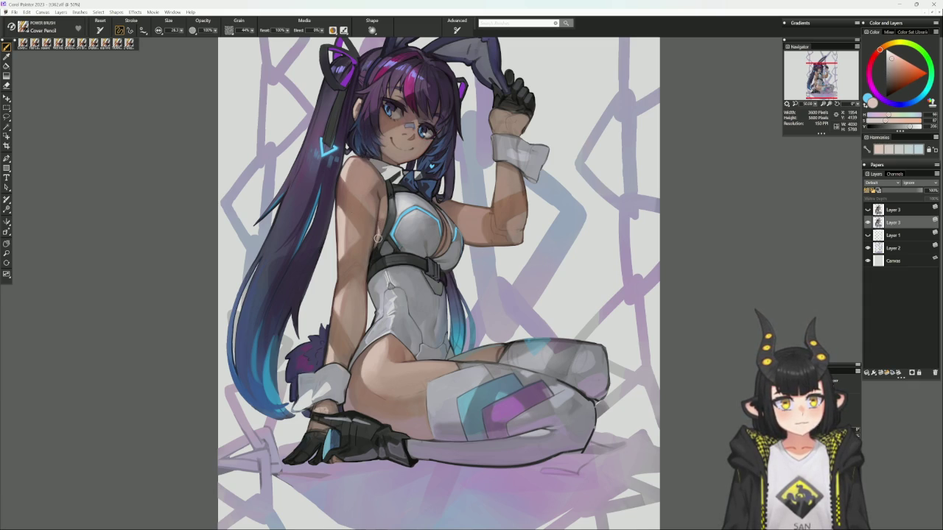
pyautogui.keyDown('alt'); pyautogui.click(377, 233); pyautogui.keyUp('alt')
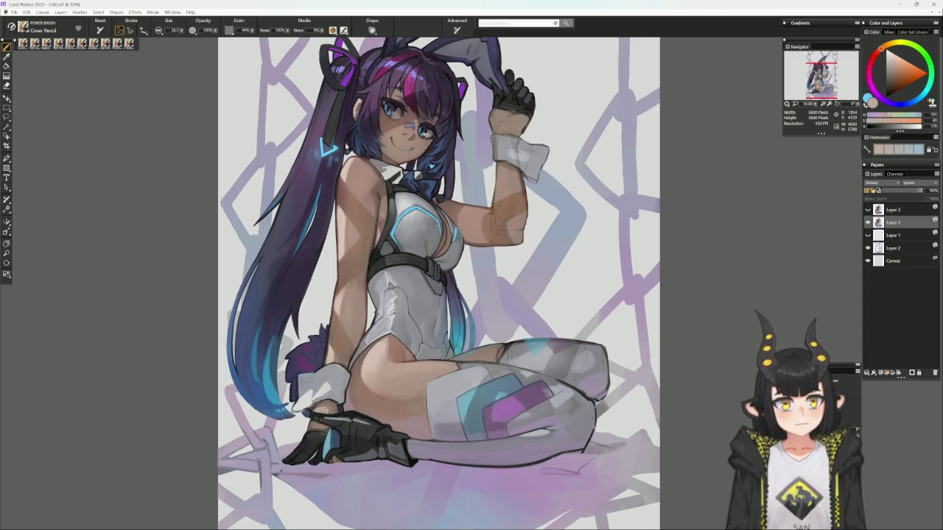
pyautogui.keyDown('alt'); pyautogui.click(377, 224); pyautogui.keyUp('alt')
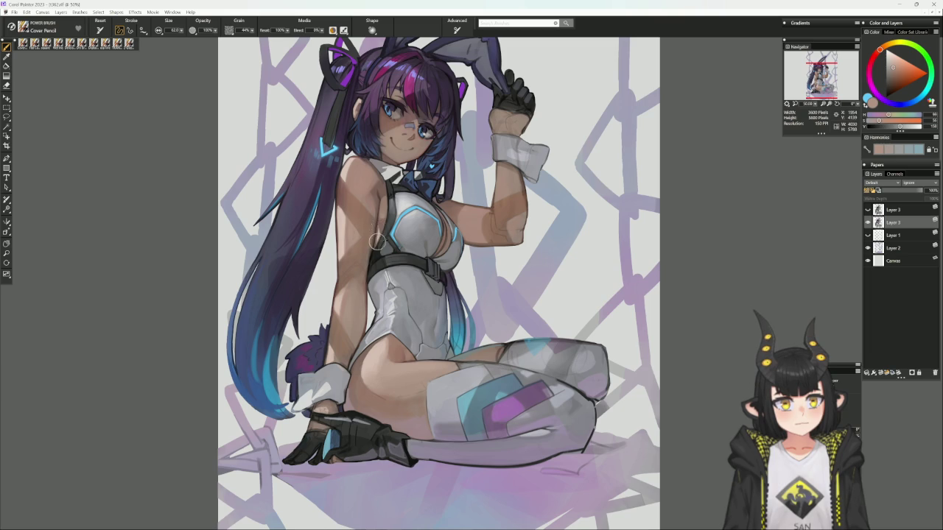
pyautogui.keyDown('alt'); pyautogui.click(379, 223); pyautogui.keyUp('alt')
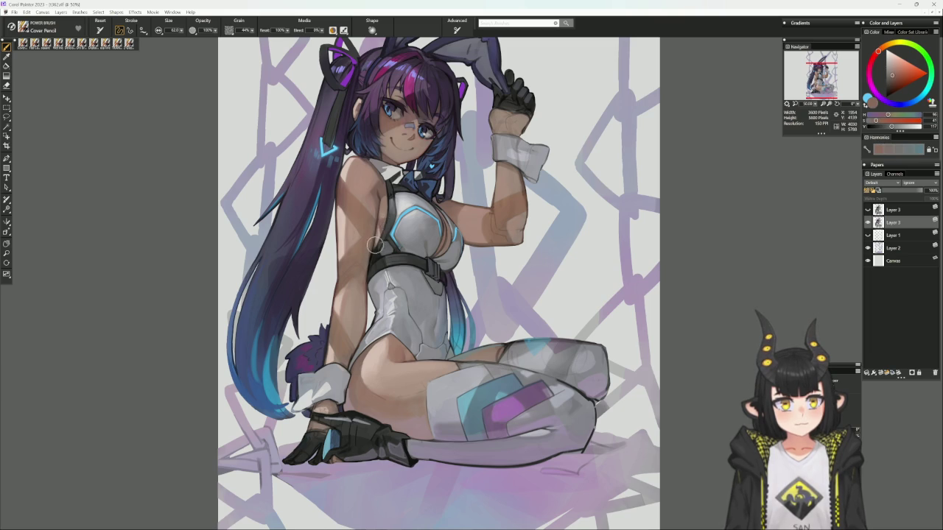
pyautogui.moveTo(425, 177); pyautogui.dragTo(404, 215)
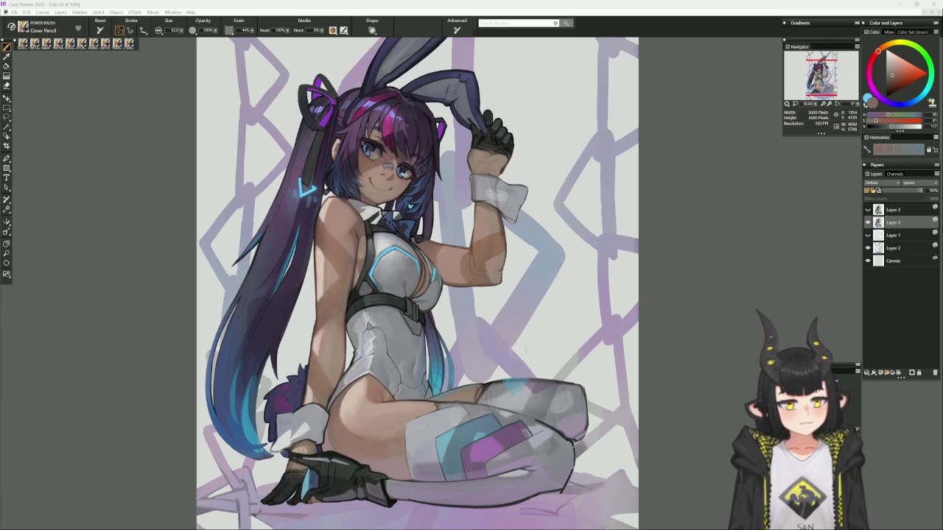
pyautogui.keyDown('alt'); pyautogui.click(475, 396); pyautogui.keyUp('alt')
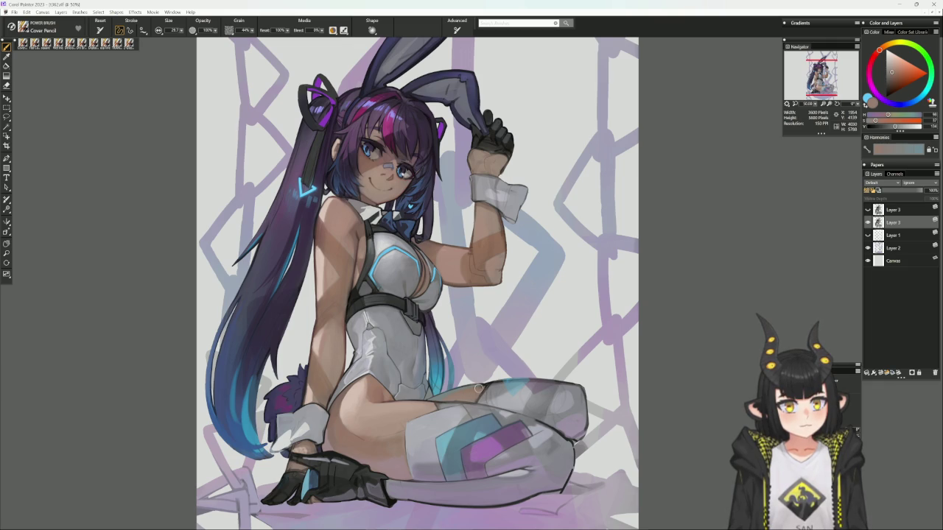
# - Rotate the canvas, sample grey-blue, purple, light blue and dull red tones around the knee, then reset
pyautogui.moveTo(594, 357); pyautogui.dragTo(556, 320)
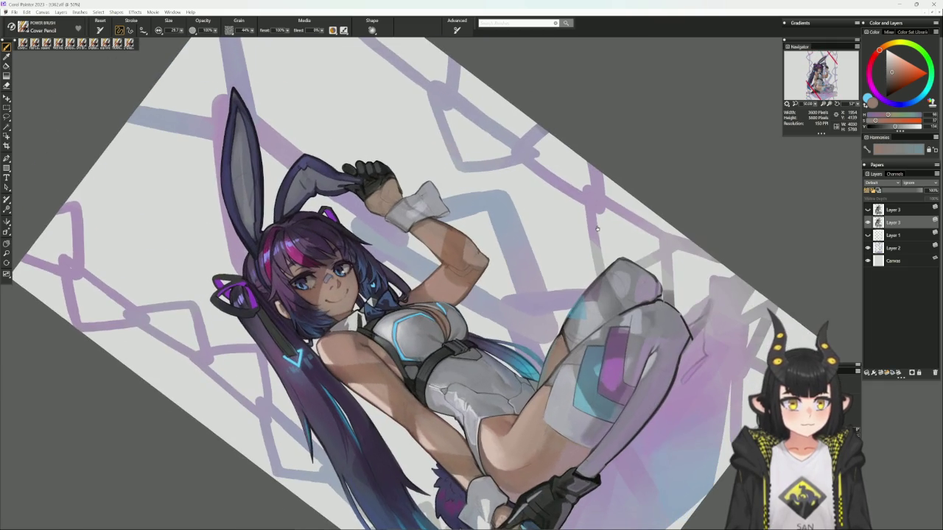
pyautogui.keyDown('alt'); pyautogui.click(560, 335); pyautogui.keyUp('alt')
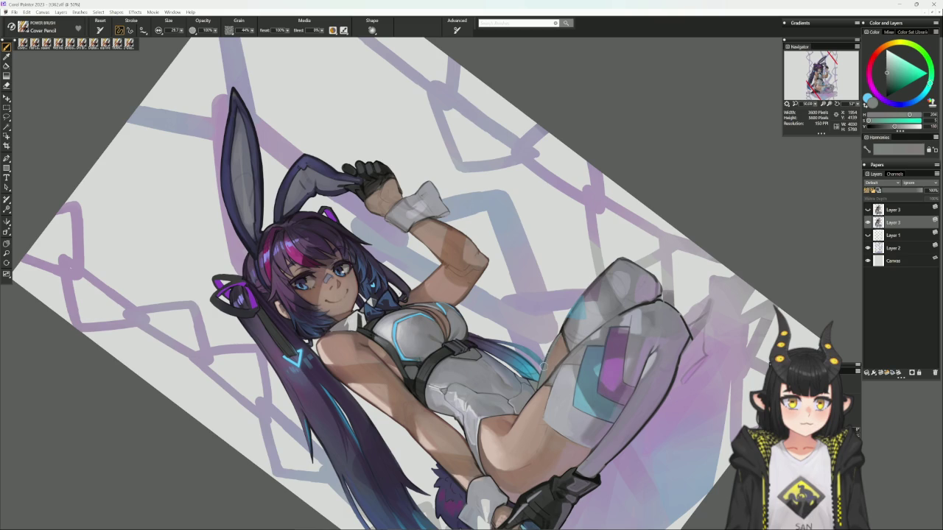
pyautogui.keyDown('alt'); pyautogui.click(560, 335); pyautogui.keyUp('alt')
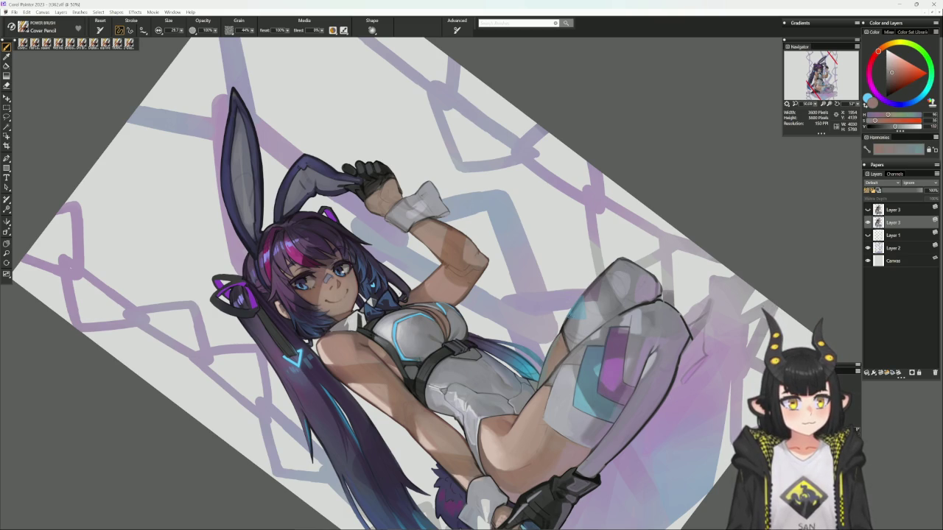
pyautogui.keyDown('alt'); pyautogui.click(567, 328); pyautogui.keyUp('alt')
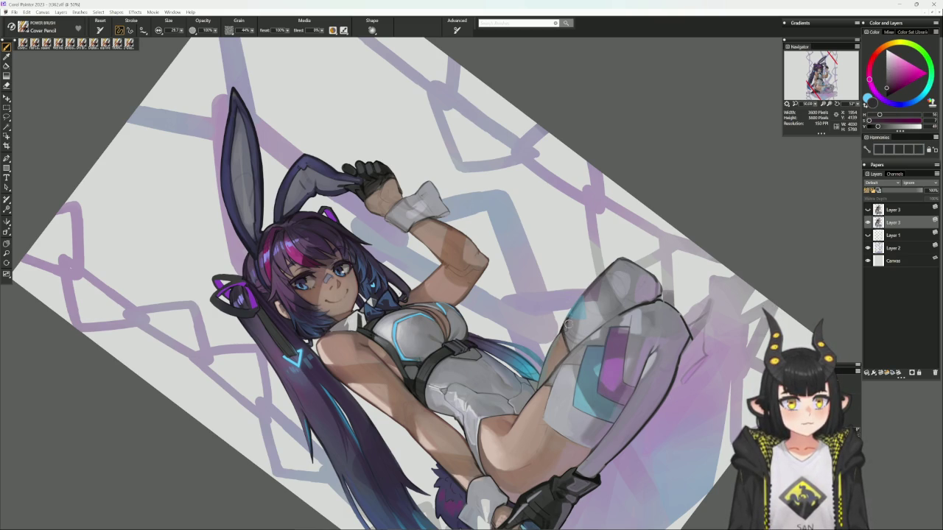
pyautogui.keyDown('alt'); pyautogui.click(565, 327); pyautogui.keyUp('alt')
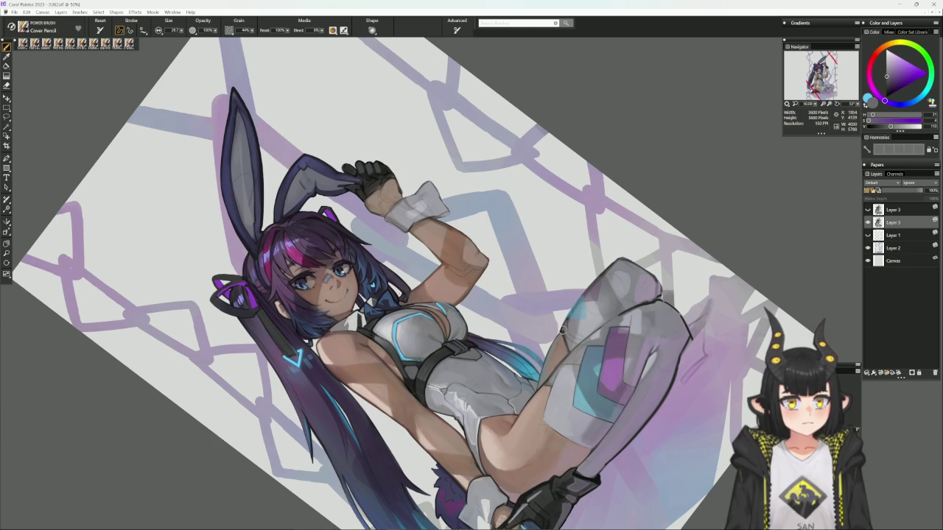
pyautogui.keyDown('alt'); pyautogui.click(567, 319); pyautogui.keyUp('alt')
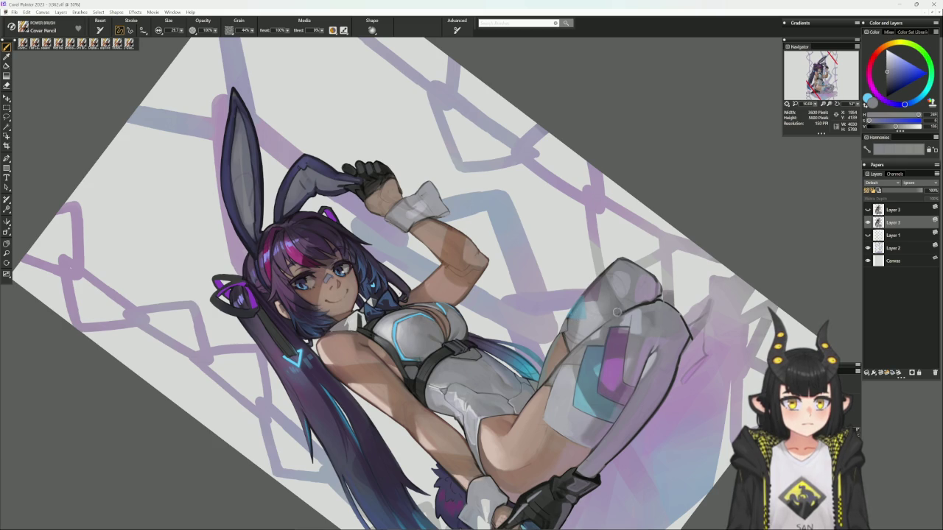
pyautogui.keyDown('alt'); pyautogui.click(568, 315); pyautogui.keyUp('alt')
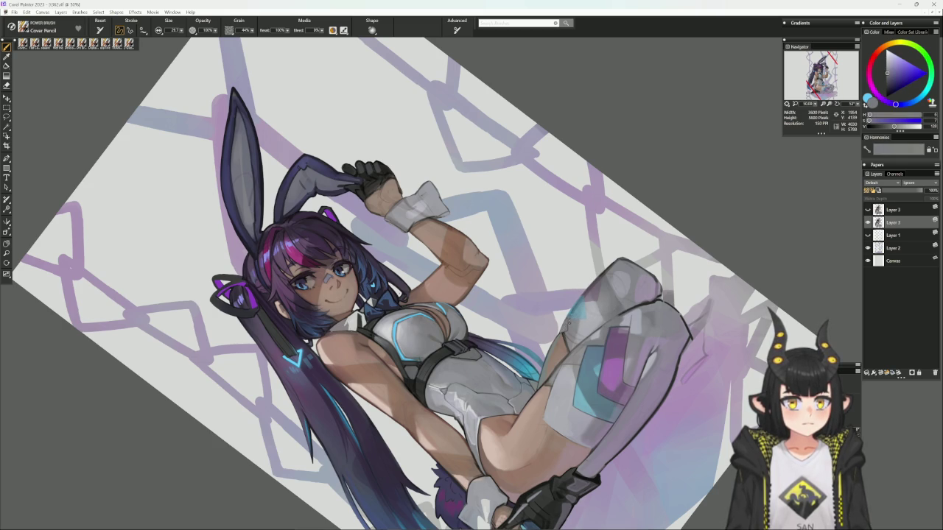
pyautogui.keyDown('alt'); pyautogui.click(574, 313); pyautogui.keyUp('alt')
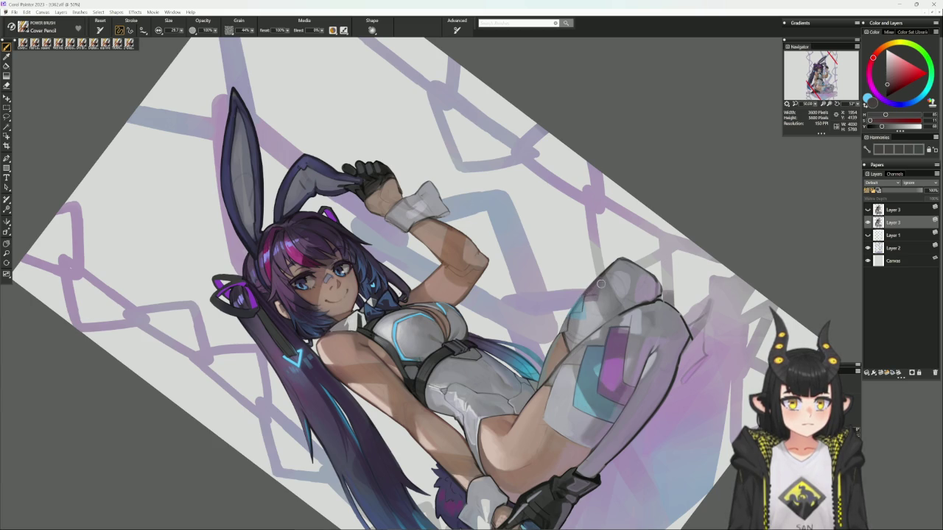
pyautogui.keyDown('alt'); pyautogui.click(624, 317); pyautogui.keyUp('alt')
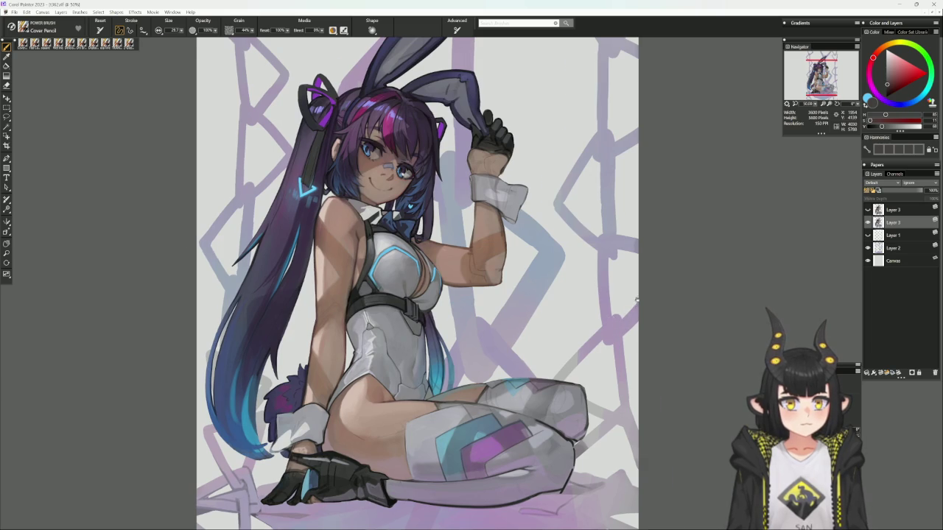
# - Rotate and enlarge the view, sample stocking colours and a bluish grey, and enlarge the brush
pyautogui.moveTo(629, 334); pyautogui.dragTo(663, 383)
pyautogui.keyDown('alt'); pyautogui.click(527, 372); pyautogui.keyUp('alt')
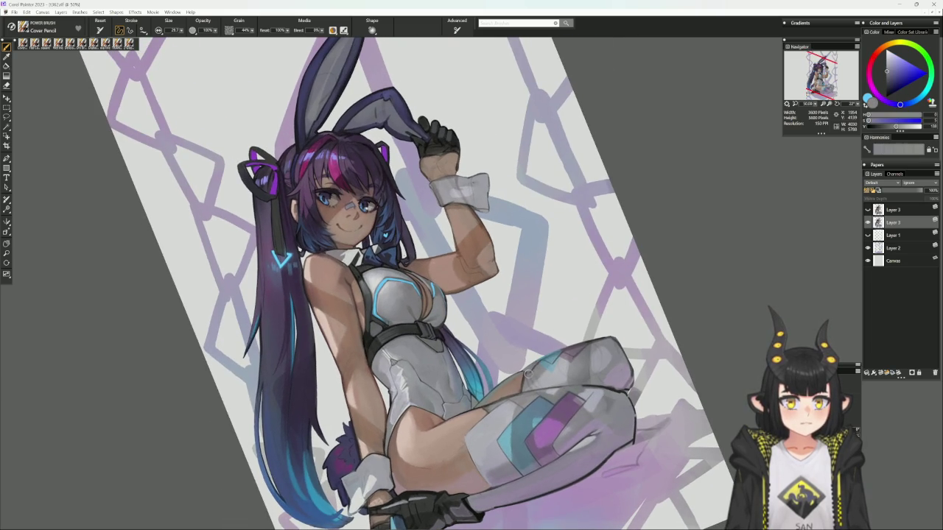
pyautogui.keyDown('alt'); pyautogui.click(527, 373); pyautogui.keyUp('alt')
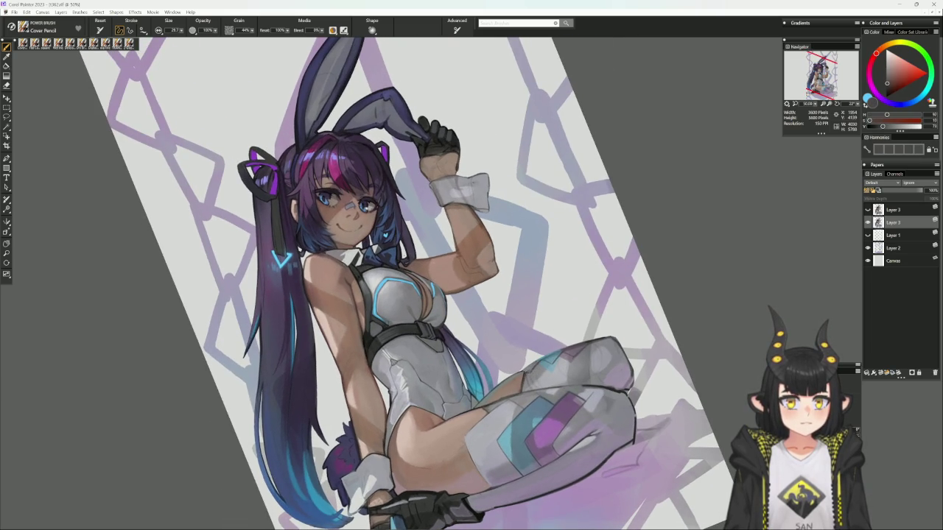
pyautogui.keyDown('alt'); pyautogui.click(520, 382); pyautogui.keyUp('alt')
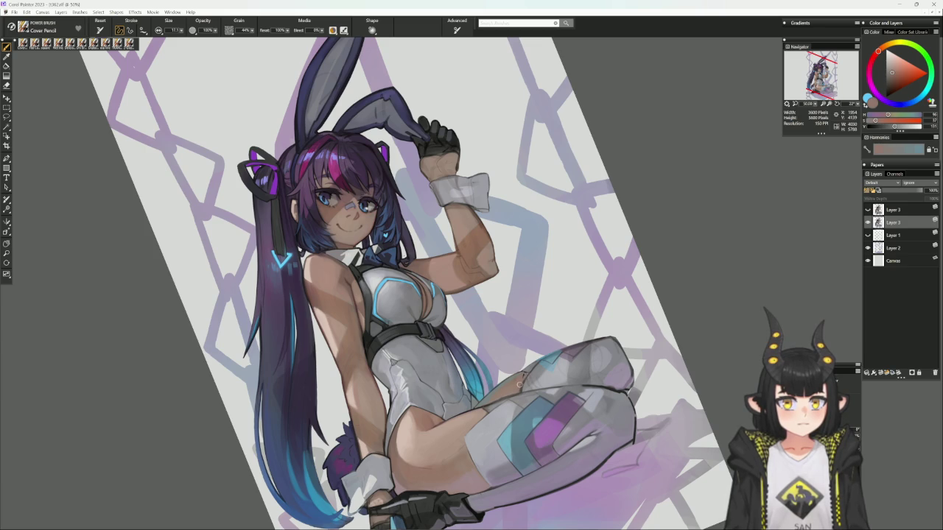
pyautogui.press(']')
pyautogui.press(']')
pyautogui.press(']')
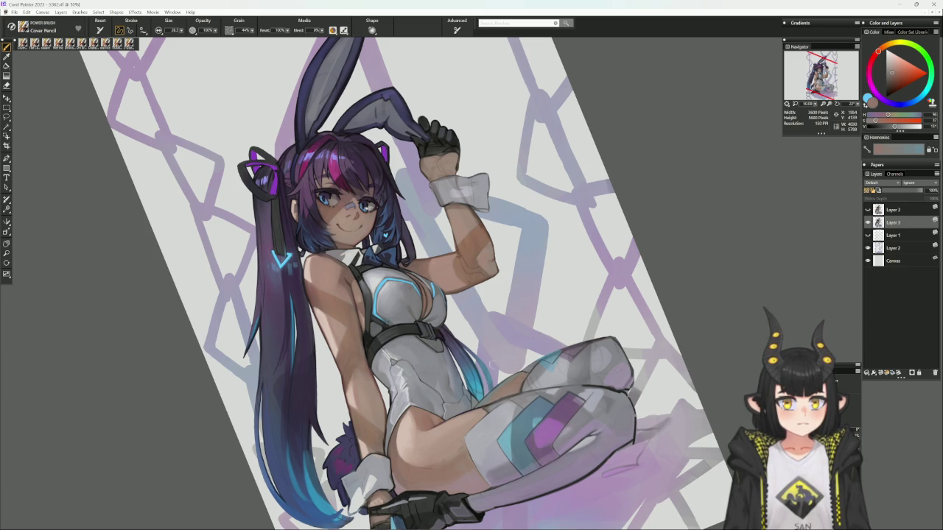
# - Shrink the brush, sample blue, light magenta and greyish blue, reset rotation, and take a darker thigh tone
pyautogui.keyDown('alt'); pyautogui.click(530, 366); pyautogui.keyUp('alt')
pyautogui.press('[')
pyautogui.press('[')
pyautogui.press('[')
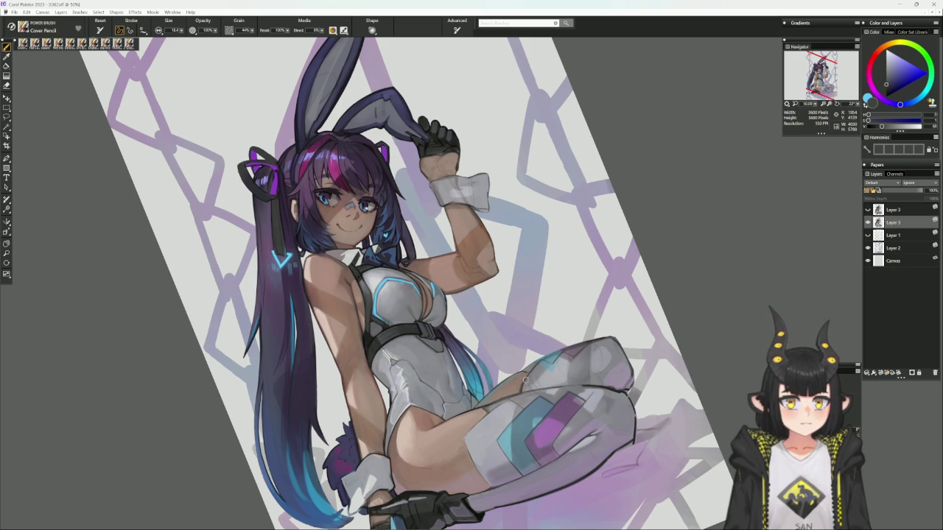
pyautogui.keyDown('alt'); pyautogui.click(533, 365); pyautogui.keyUp('alt')
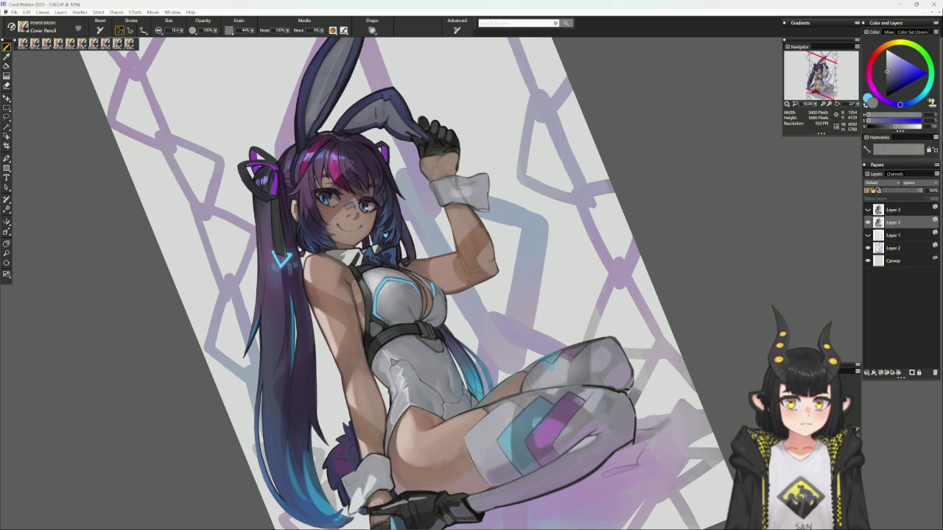
pyautogui.keyDown('alt'); pyautogui.click(531, 365); pyautogui.keyUp('alt')
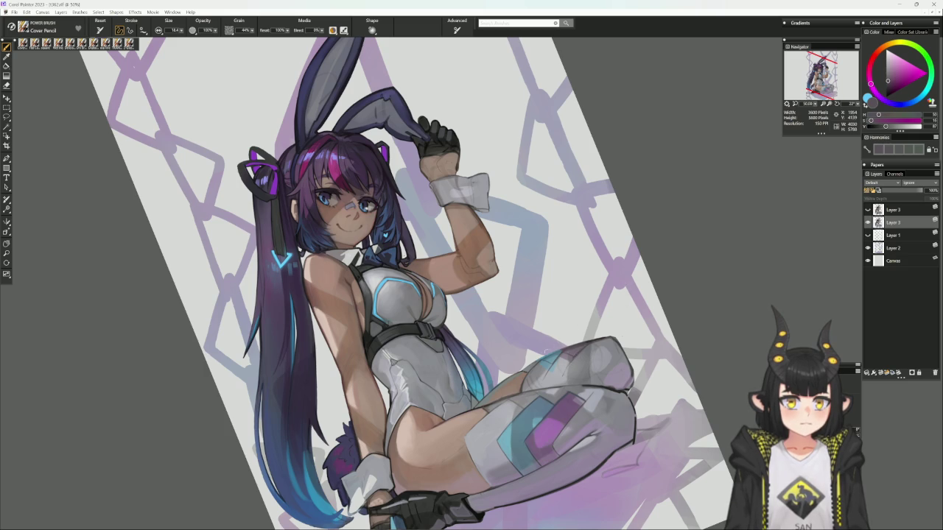
pyautogui.keyDown('alt'); pyautogui.click(549, 349); pyautogui.keyUp('alt')
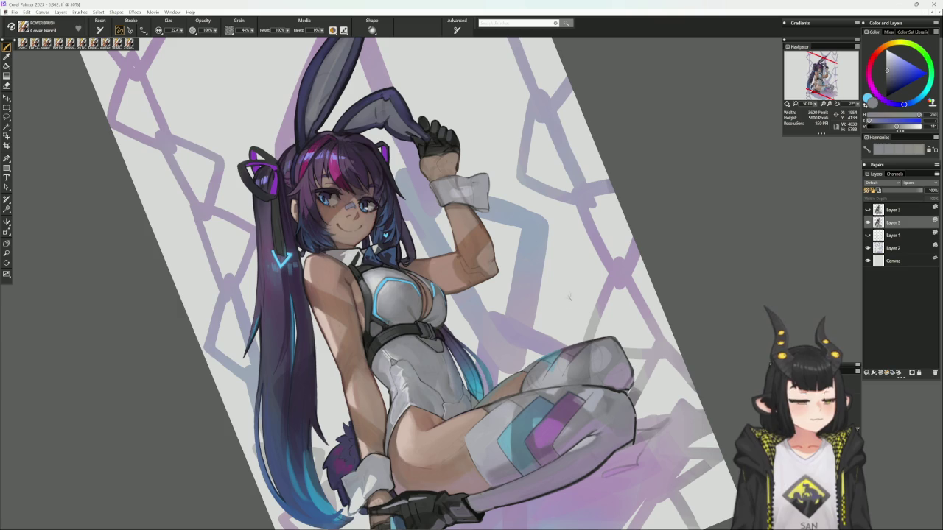
pyautogui.keyDown('alt'); pyautogui.click(560, 363); pyautogui.keyUp('alt')
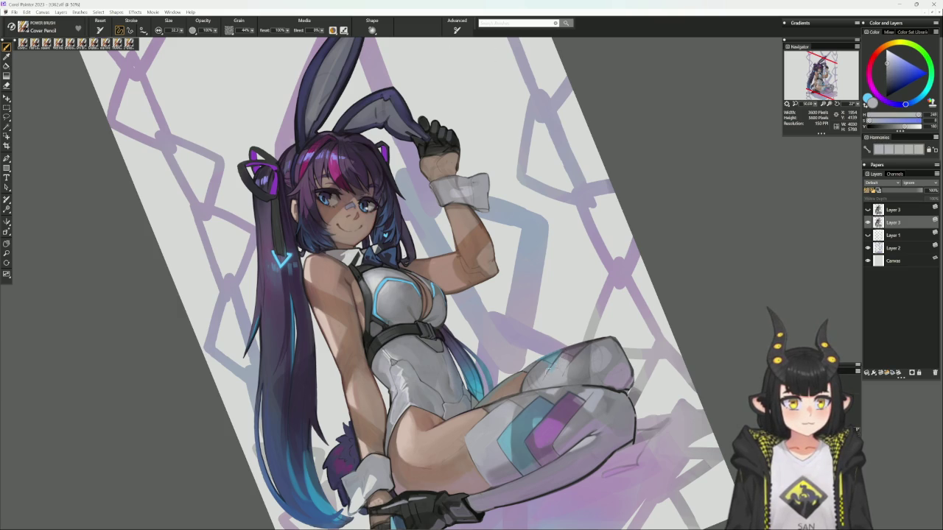
pyautogui.keyDown('alt'); pyautogui.click(582, 349); pyautogui.keyUp('alt')
pyautogui.keyDown('alt'); pyautogui.click(491, 391); pyautogui.keyUp('alt')
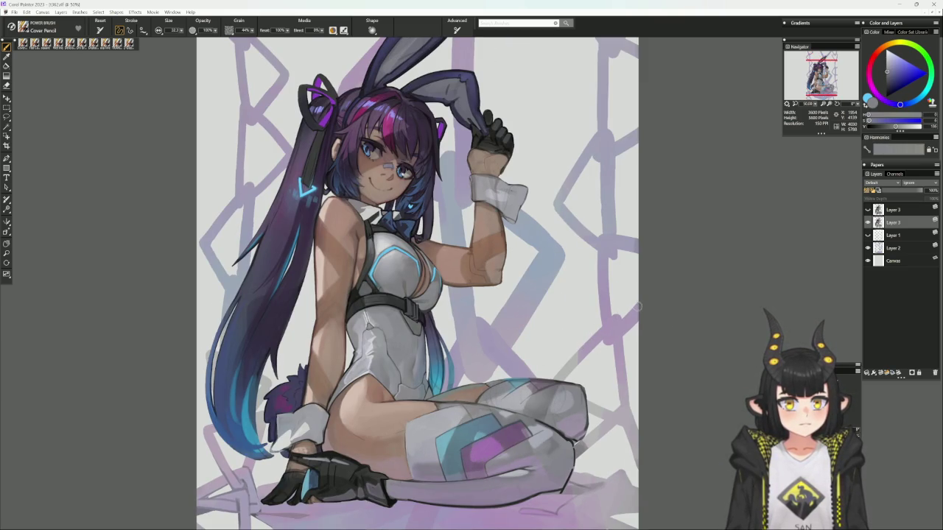
# - With the canvas rotated, pick a muted purple, saturate it, then choose light bluish grey and reset
pyautogui.moveTo(630, 352); pyautogui.dragTo(636, 237)
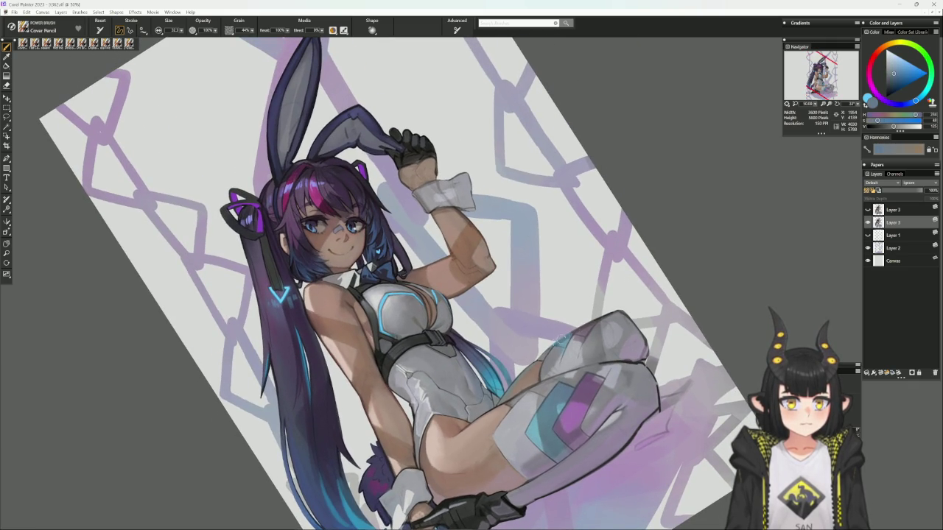
pyautogui.keyDown('alt'); pyautogui.click(595, 336); pyautogui.keyUp('alt')
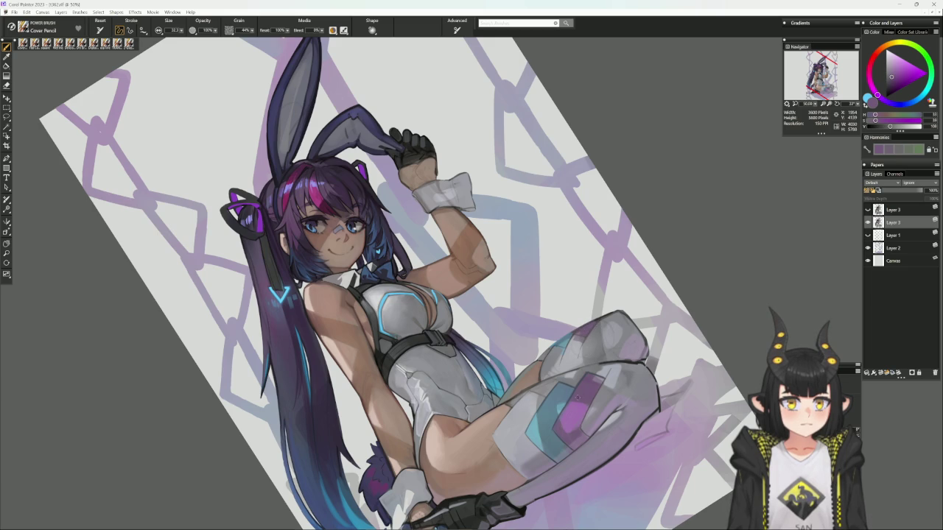
pyautogui.moveTo(891, 75); pyautogui.dragTo(896, 69)
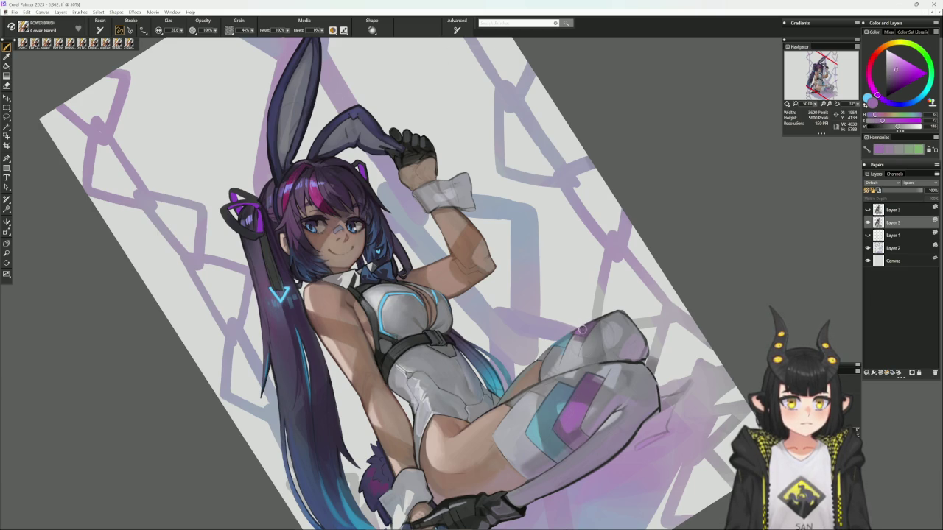
pyautogui.keyDown('alt'); pyautogui.click(578, 336); pyautogui.keyUp('alt')
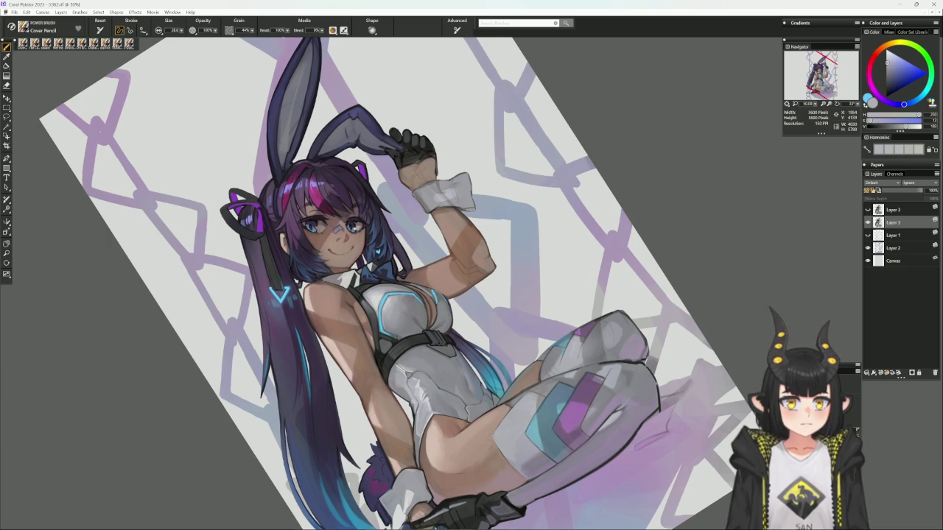
pyautogui.keyDown('alt'); pyautogui.click(642, 333); pyautogui.keyUp('alt')
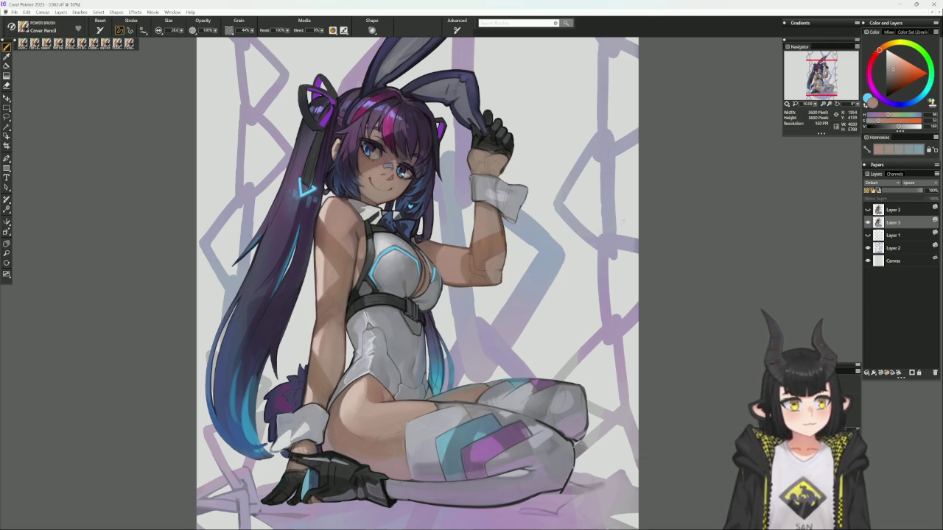
# - Pick warm orange, enlarge the brush, swap to light blue, and pan the painting right
pyautogui.click(897, 70)
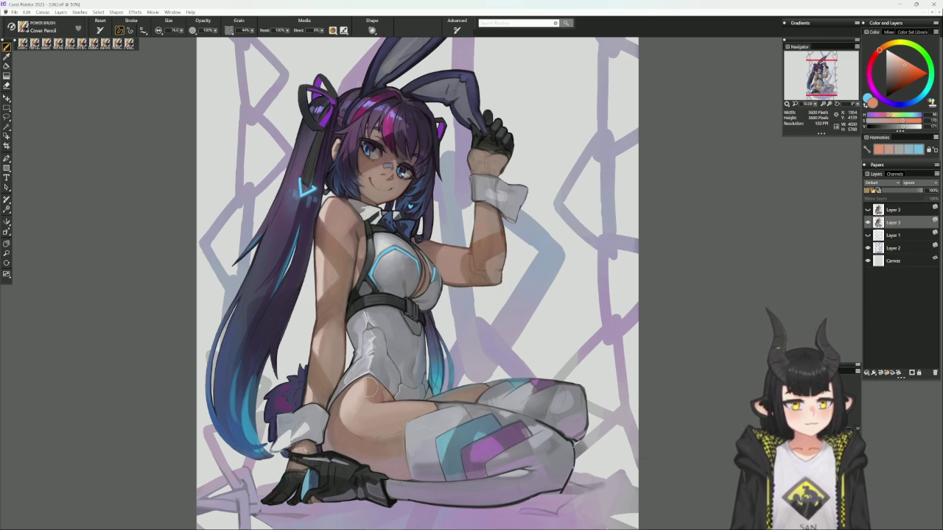
pyautogui.press(']')
pyautogui.press(']')
pyautogui.press(']')
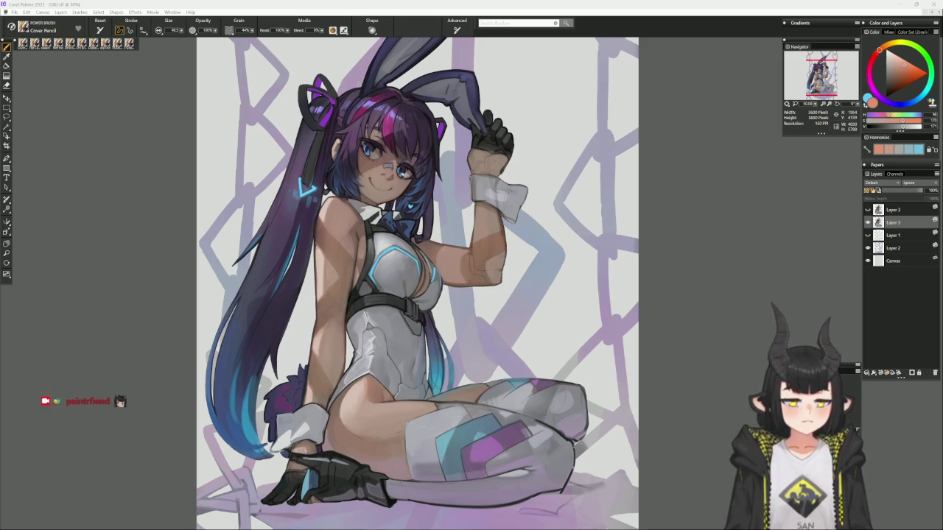
pyautogui.hotkey('shift', 's')
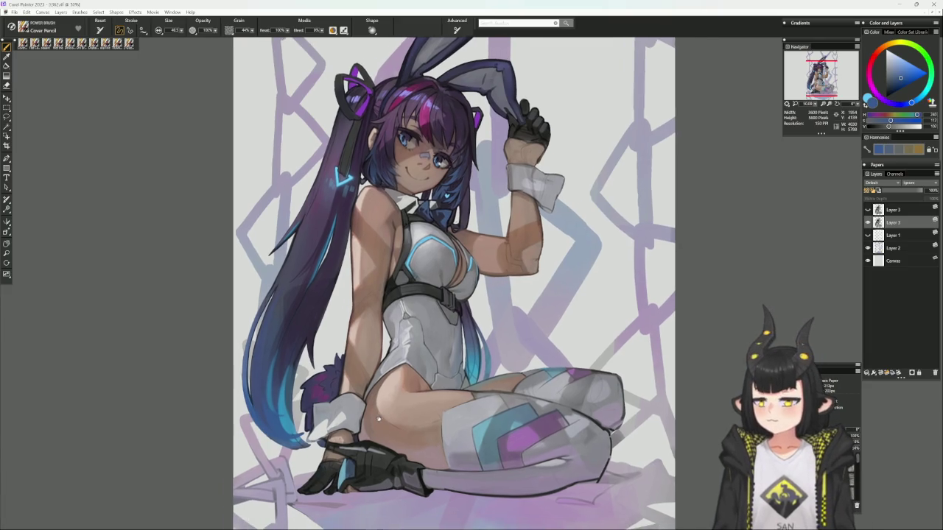
pyautogui.moveTo(416, 294)
pyautogui.mouseDown()
pyautogui.moveTo(487, 280)
pyautogui.moveTo(455, 258)
pyautogui.moveTo(445, 281)
pyautogui.mouseUp()
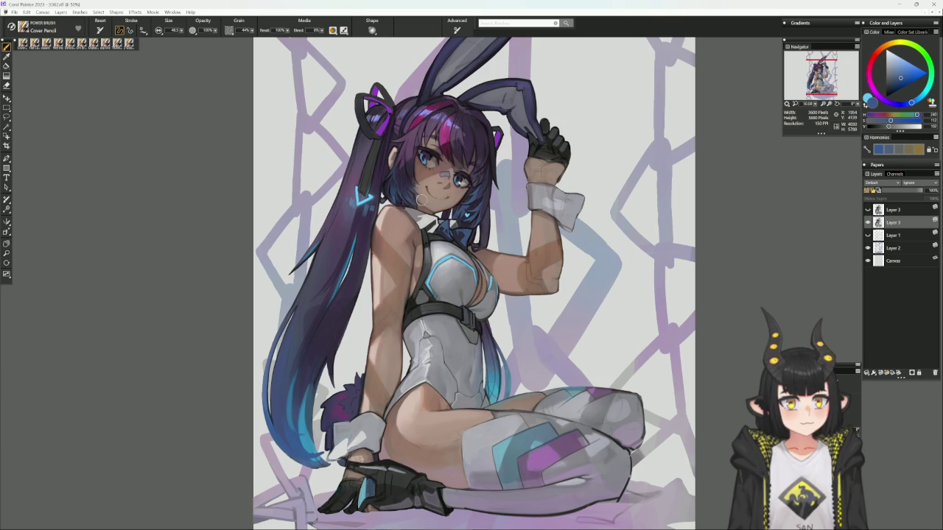
# - Sample a skin tone, then add a small Cover Pencil stroke on the thigh
pyautogui.click(58, 43)
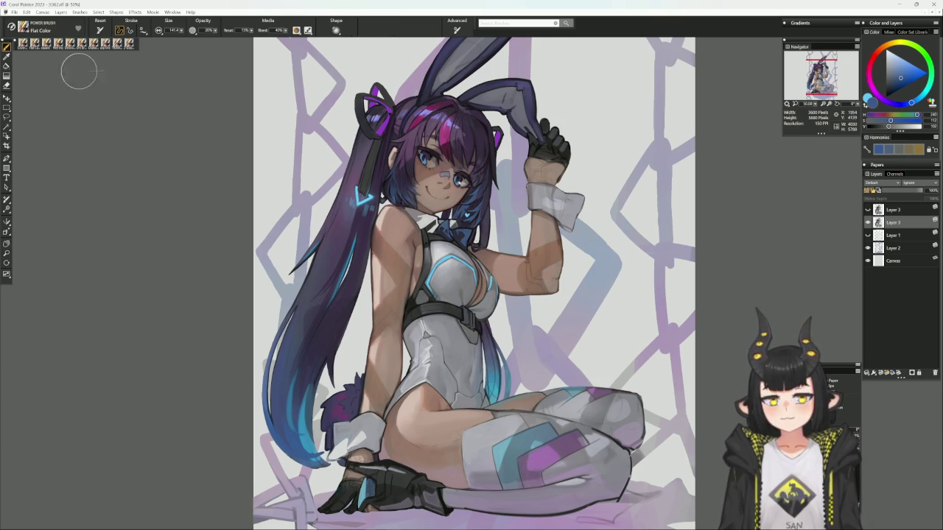
pyautogui.keyDown('alt'); pyautogui.click(413, 274); pyautogui.keyUp('alt')
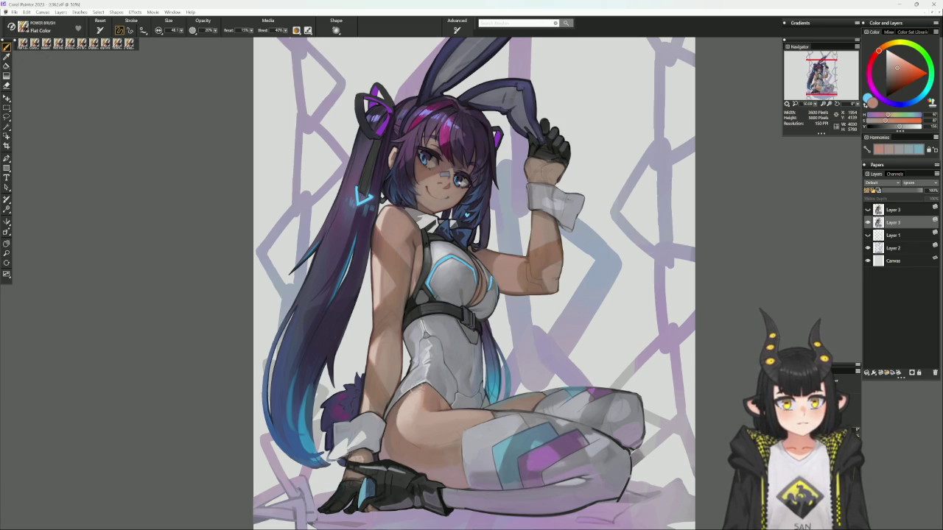
pyautogui.click(63, 42)
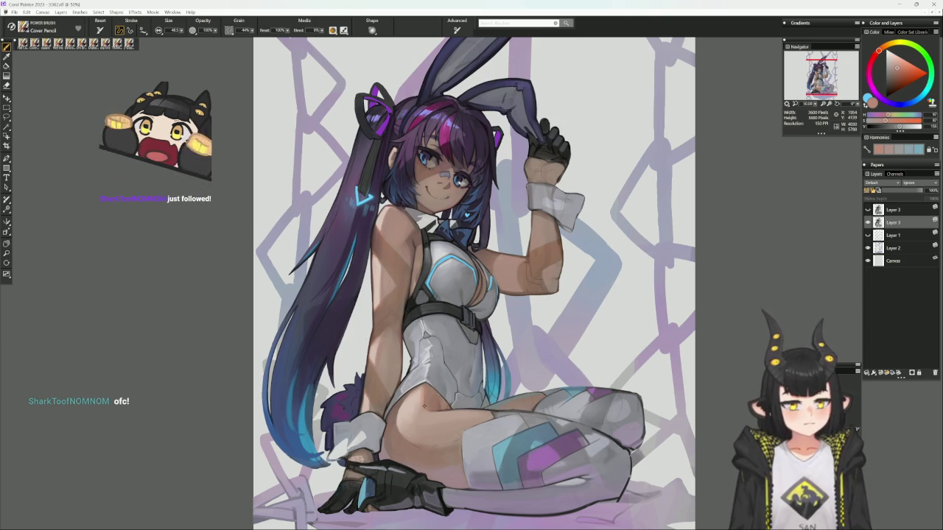
pyautogui.moveTo(413, 386); pyautogui.dragTo(394, 412)
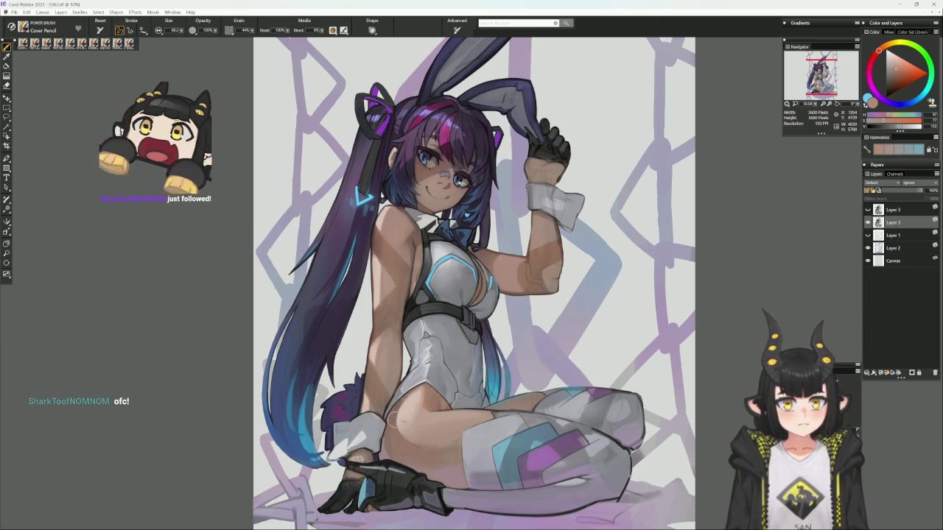
pyautogui.moveTo(464, 352); pyautogui.dragTo(453, 336)
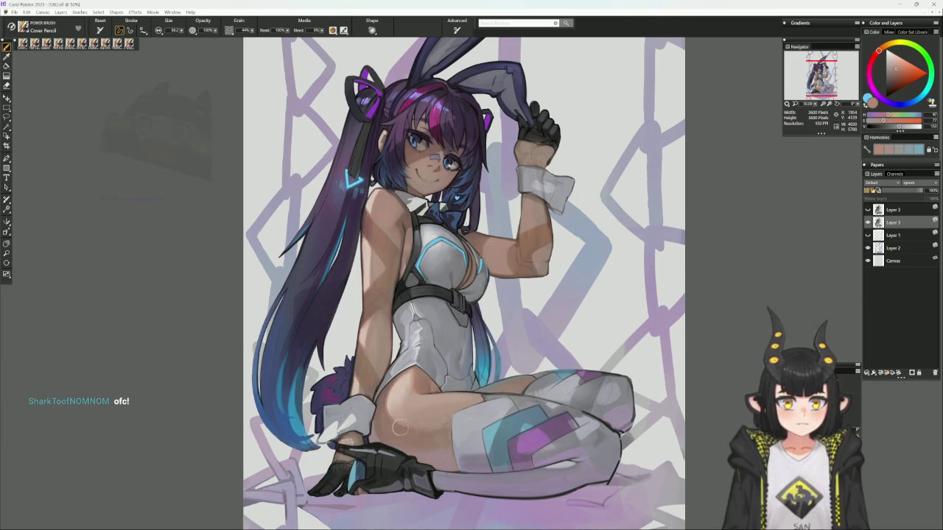
# - Return to the Flat Color brush and sample two skin tones from the thigh
pyautogui.press('f')
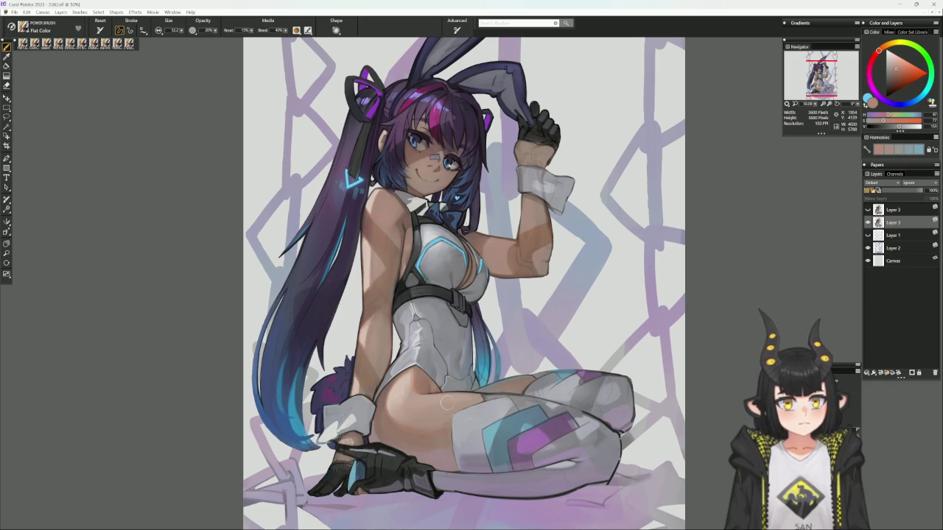
pyautogui.keyDown('alt'); pyautogui.click(446, 433); pyautogui.keyUp('alt')
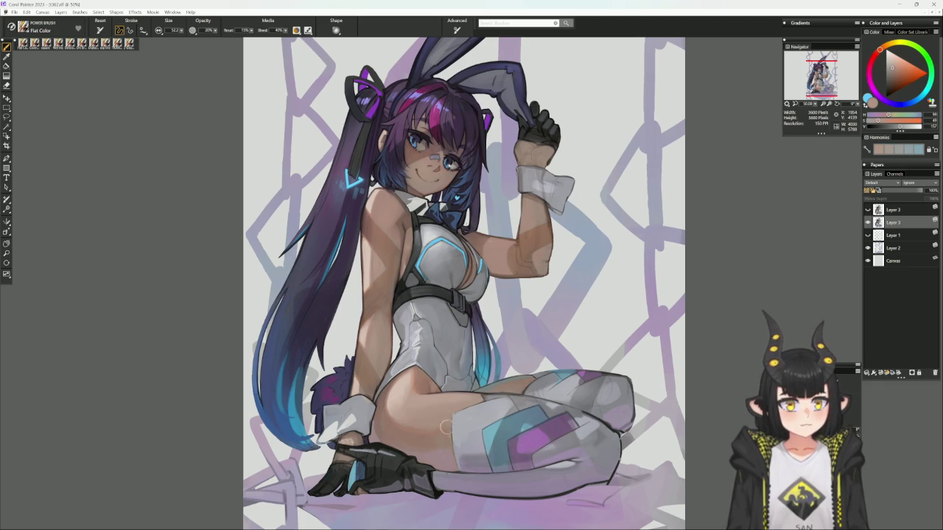
pyautogui.keyDown('alt'); pyautogui.click(427, 425); pyautogui.keyUp('alt')
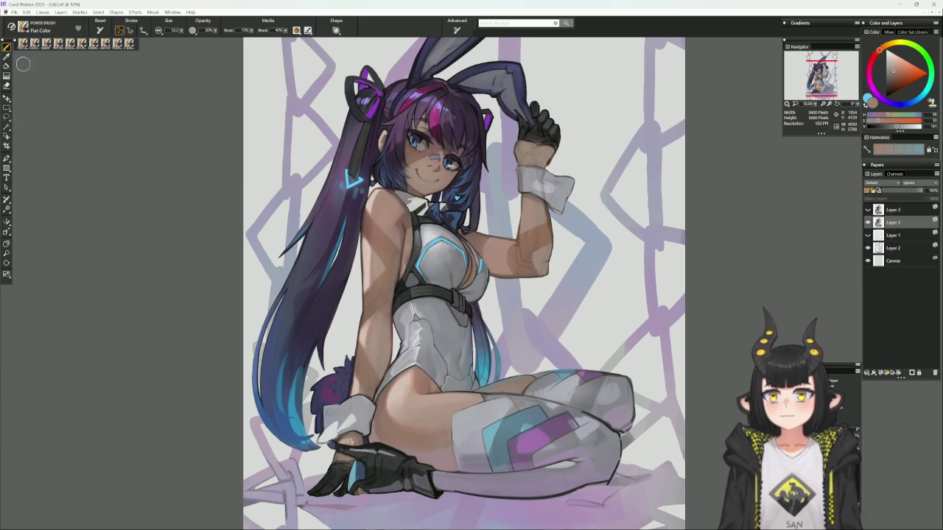
pyautogui.click(6, 116)
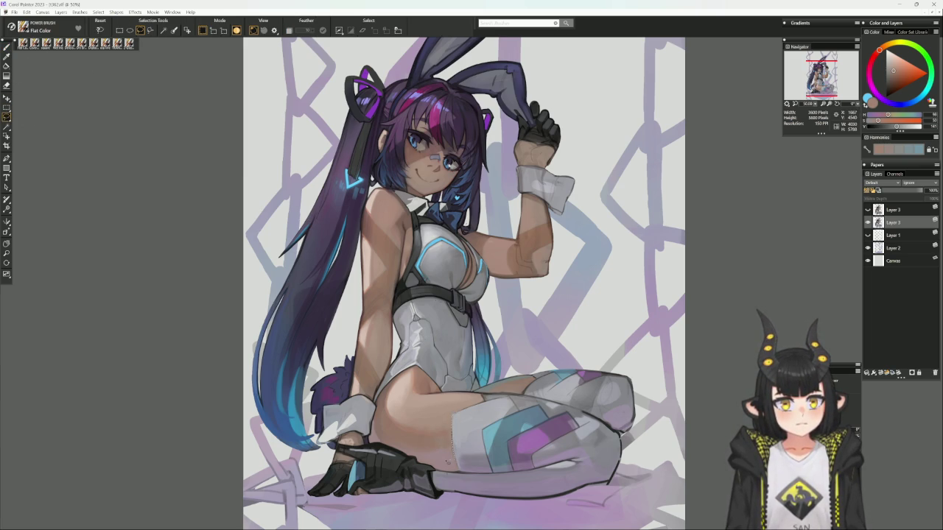
# - Lasso the thigh-and-hip area and sample several skin tones with the Digital Airbrush
pyautogui.moveTo(458, 400); pyautogui.dragTo(454, 417)
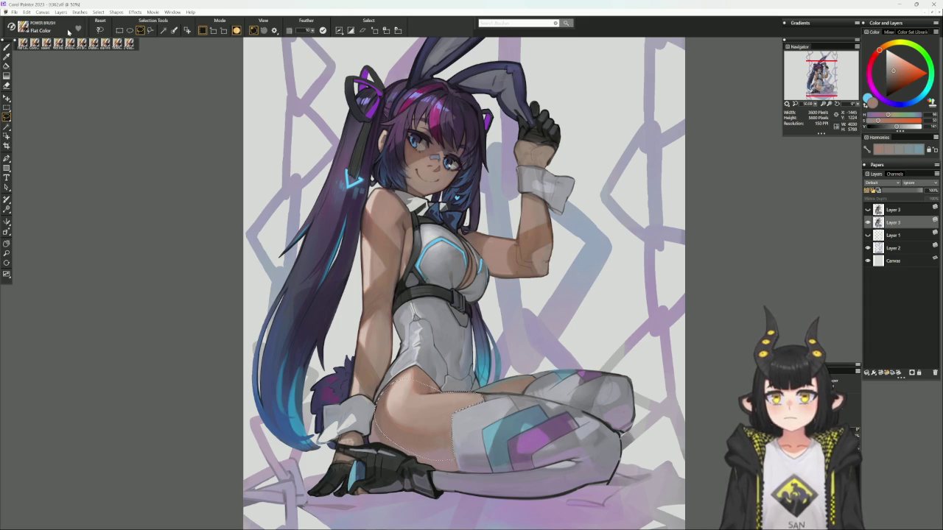
pyautogui.click(92, 45)
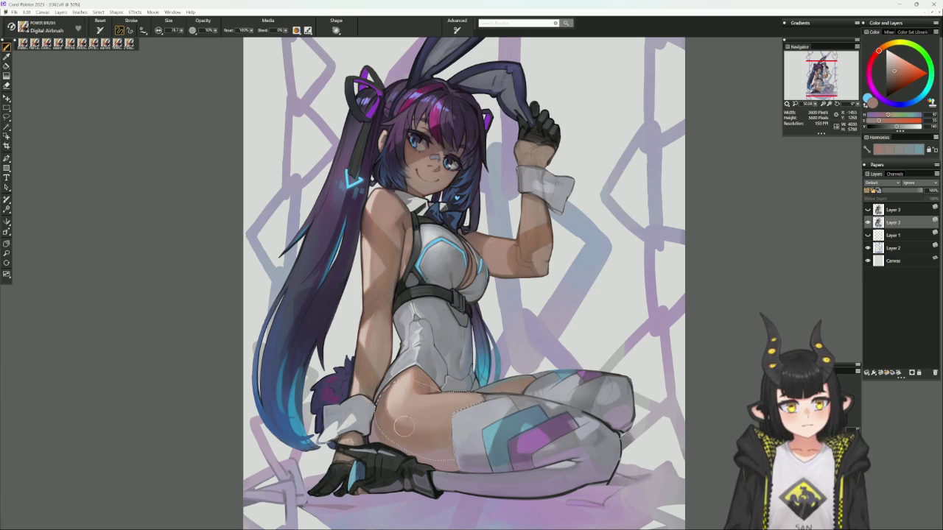
pyautogui.keyDown('alt'); pyautogui.click(444, 442); pyautogui.keyUp('alt')
pyautogui.keyDown('alt'); pyautogui.click(427, 431); pyautogui.keyUp('alt')
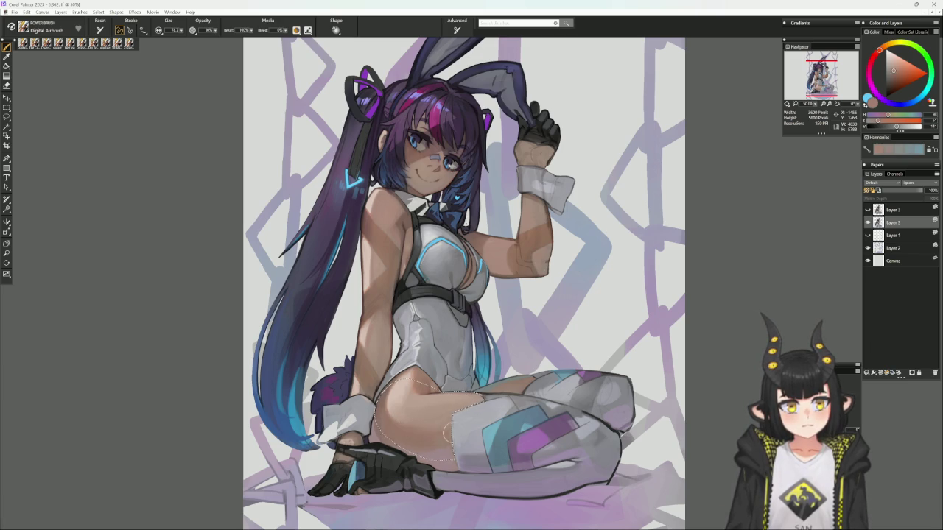
pyautogui.keyDown('alt'); pyautogui.click(442, 435); pyautogui.keyUp('alt')
pyautogui.keyDown('alt'); pyautogui.click(435, 441); pyautogui.keyUp('alt')
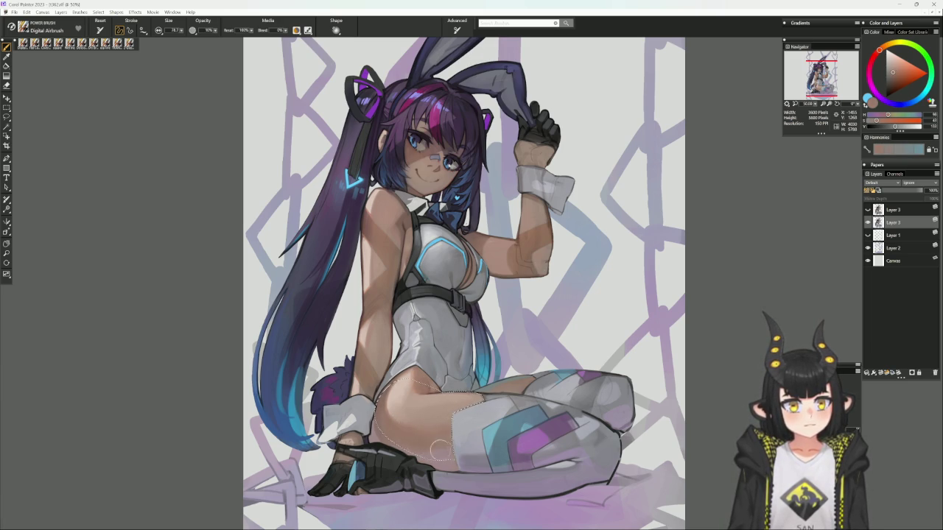
pyautogui.keyDown('alt'); pyautogui.click(435, 426); pyautogui.keyUp('alt')
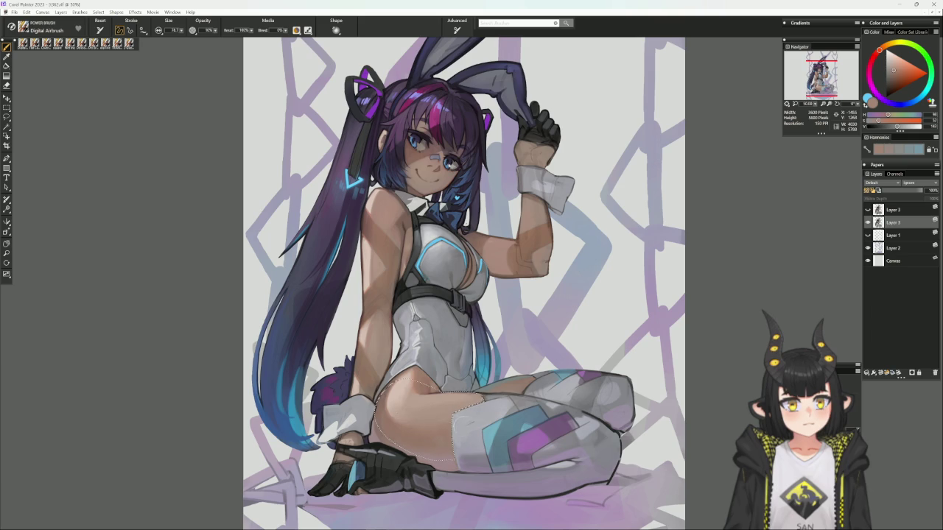
# - Airbrush lighter peach shading inside the thigh selection, deselect, and rotate the view
pyautogui.keyDown('alt'); pyautogui.click(388, 405); pyautogui.keyUp('alt')
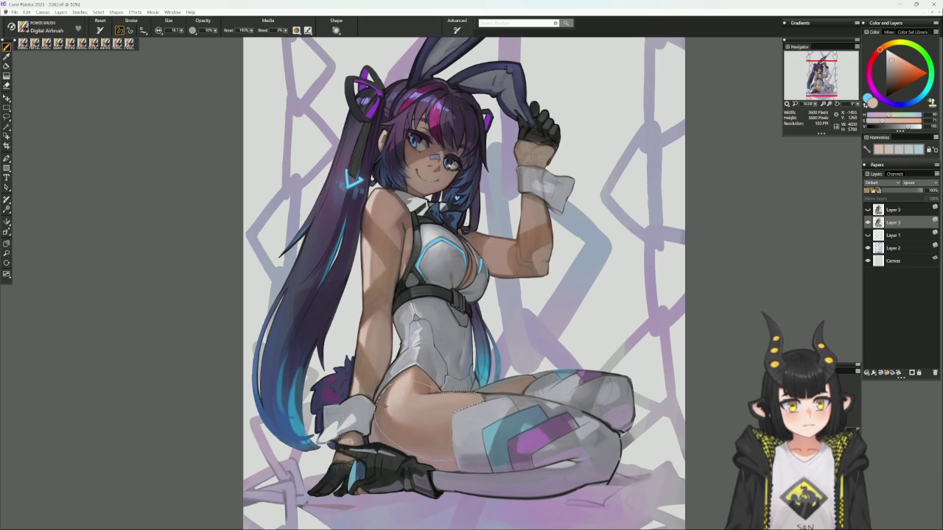
pyautogui.keyDown('alt'); pyautogui.click(391, 384); pyautogui.keyUp('alt')
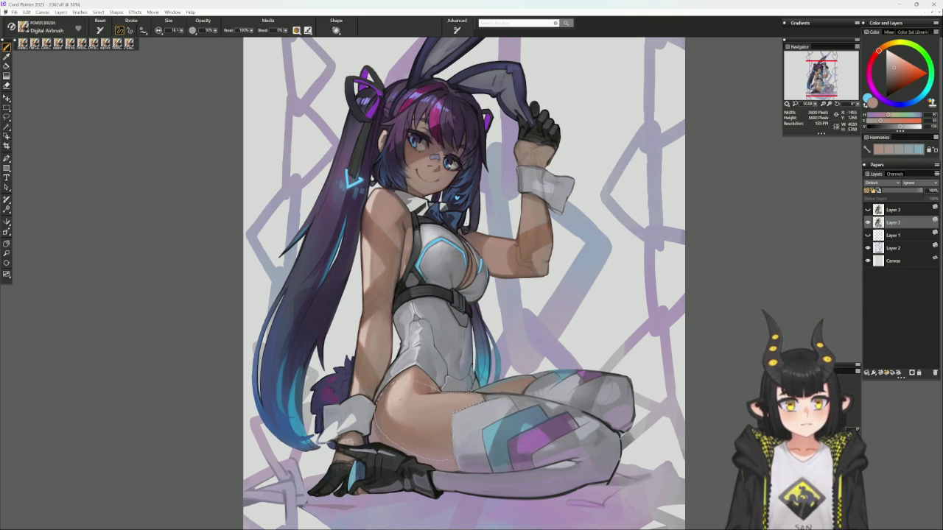
pyautogui.keyDown('alt'); pyautogui.click(386, 408); pyautogui.keyUp('alt')
pyautogui.keyDown('alt'); pyautogui.click(389, 411); pyautogui.keyUp('alt')
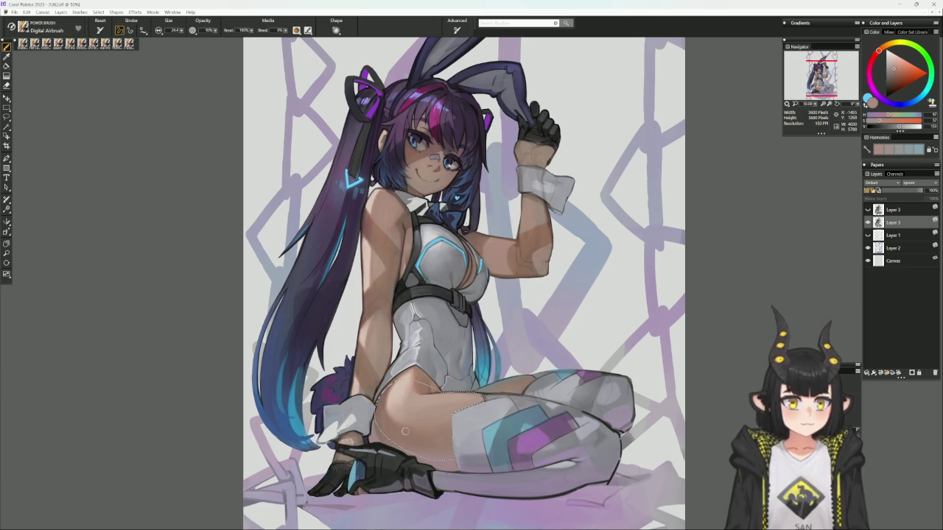
pyautogui.hotkey('ctrl', 'd')
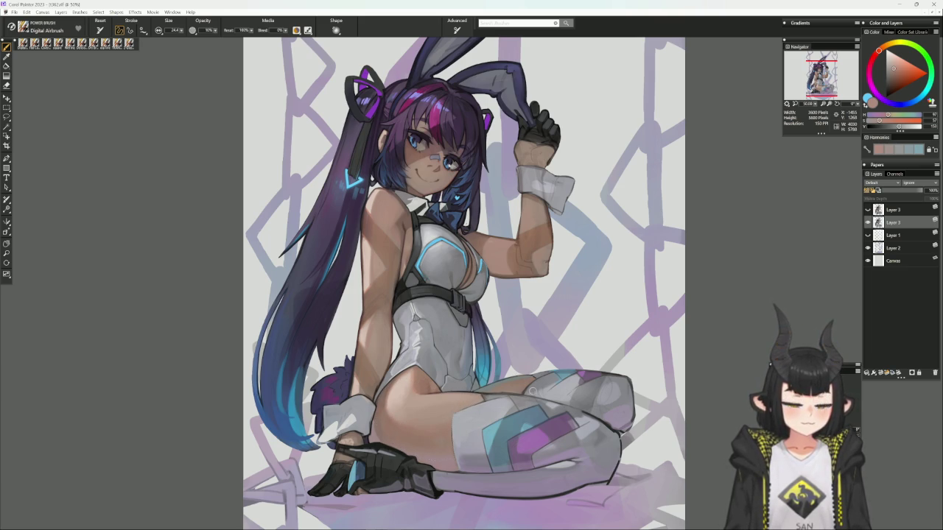
pyautogui.moveTo(636, 372); pyautogui.dragTo(635, 320)
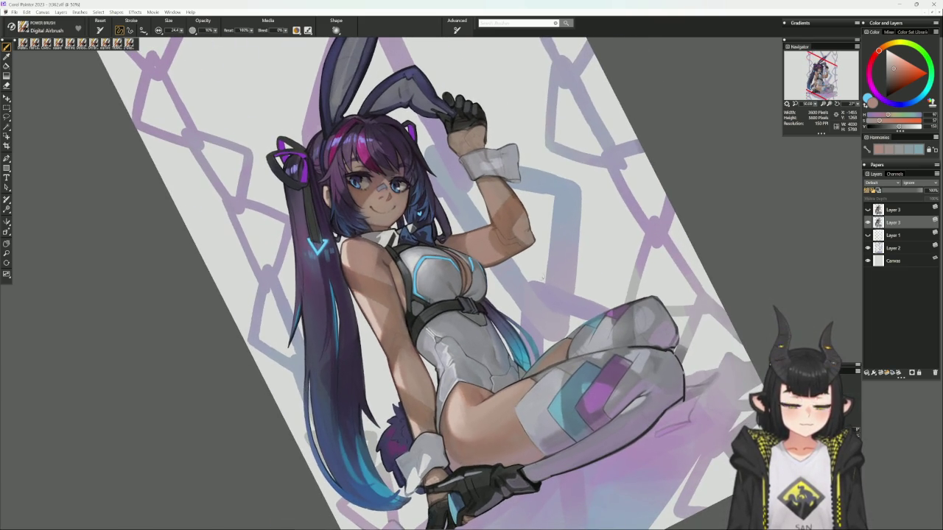
# - Draw a dark Cover Pencil line along the hip, sample a light skin tone, reset rotation
pyautogui.click(82, 42)
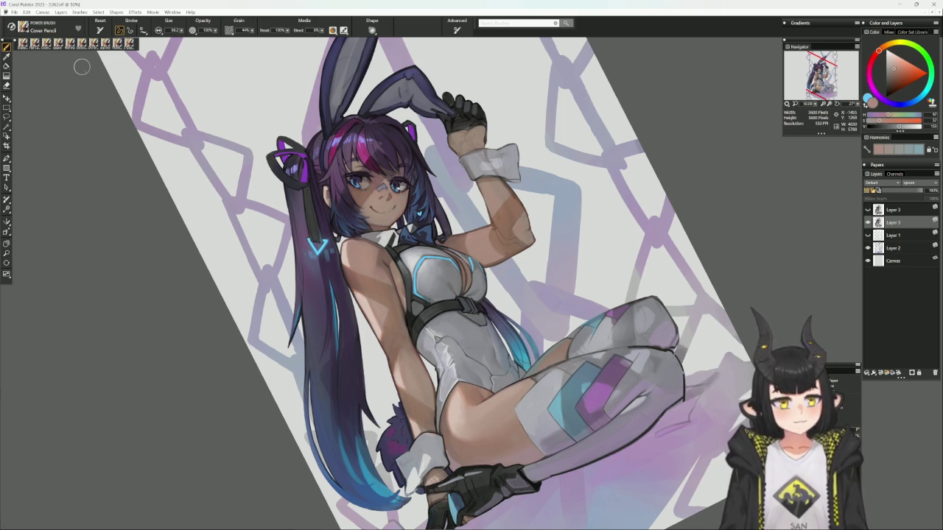
pyautogui.moveTo(441, 413); pyautogui.dragTo(434, 386)
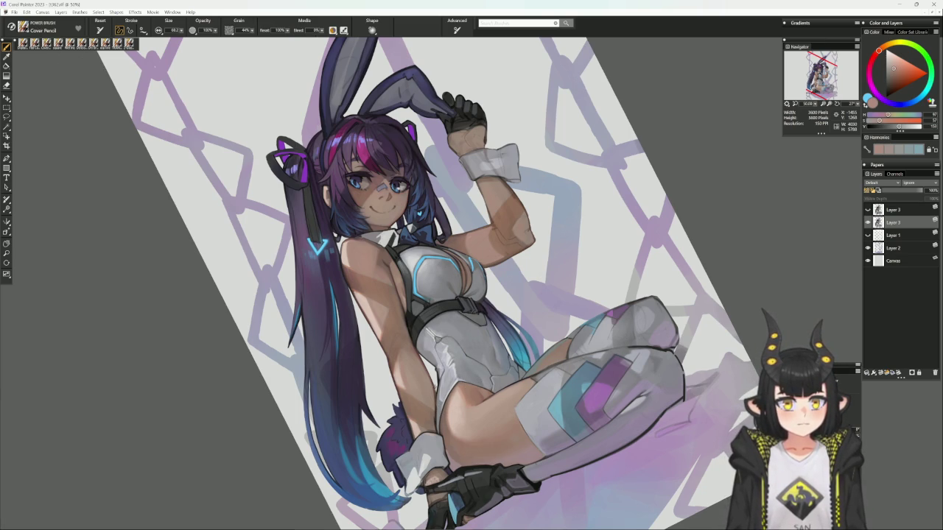
pyautogui.click(892, 86)
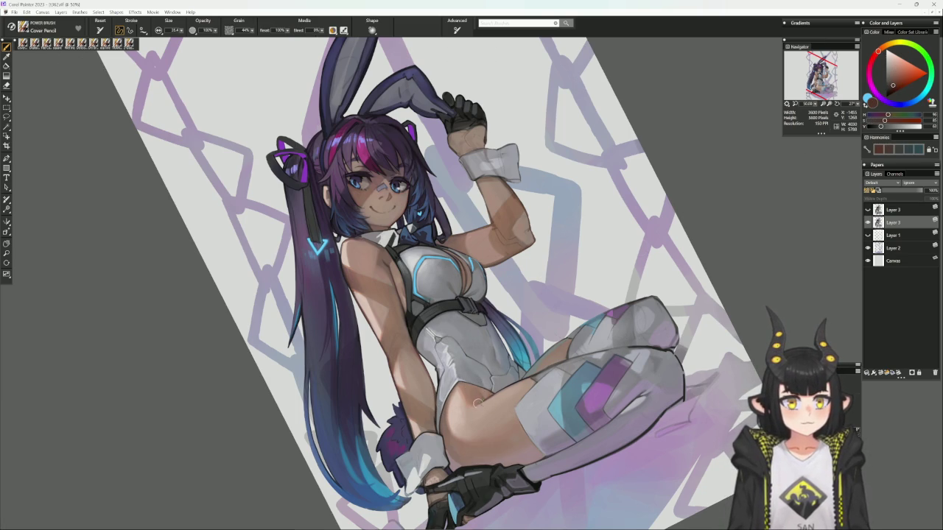
pyautogui.keyDown('alt'); pyautogui.click(486, 399); pyautogui.keyUp('alt')
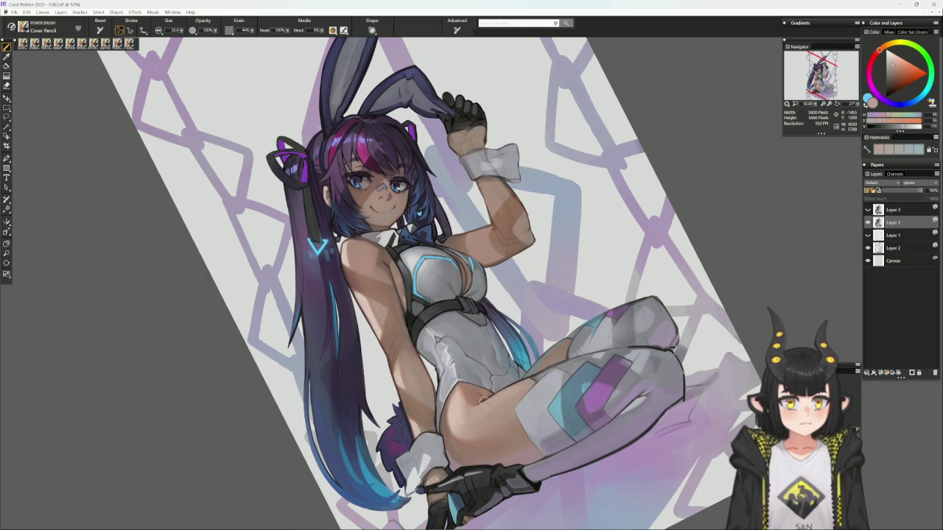
pyautogui.hotkey('ctrl', 'alt', '0')
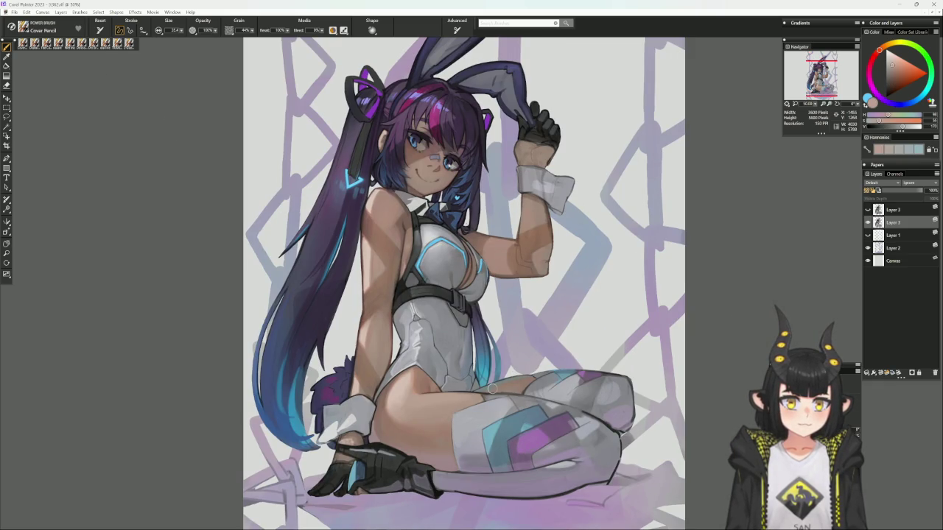
# - Pick a paler peach skin tone on the colour wheel and zoom out to 33.3%
pyautogui.keyDown('alt'); pyautogui.click(461, 342); pyautogui.keyUp('alt')
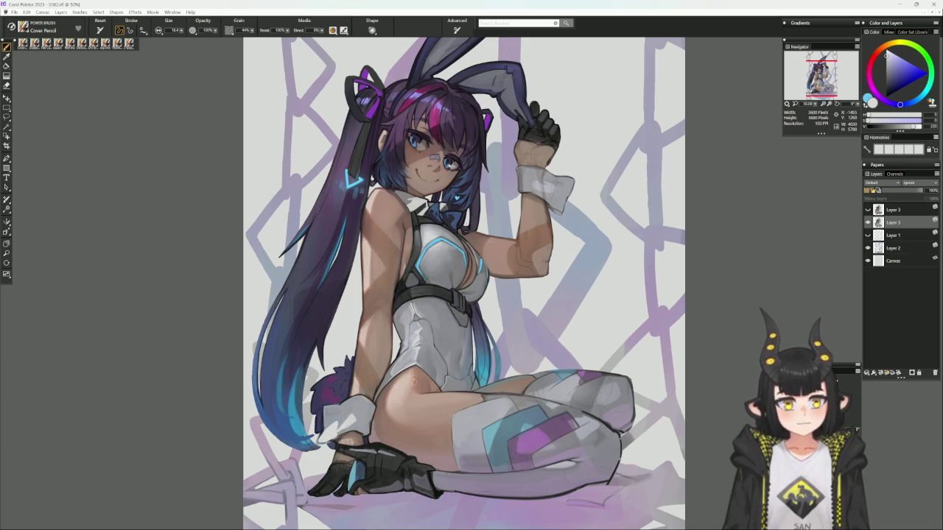
pyautogui.keyDown('alt'); pyautogui.click(412, 388); pyautogui.keyUp('alt')
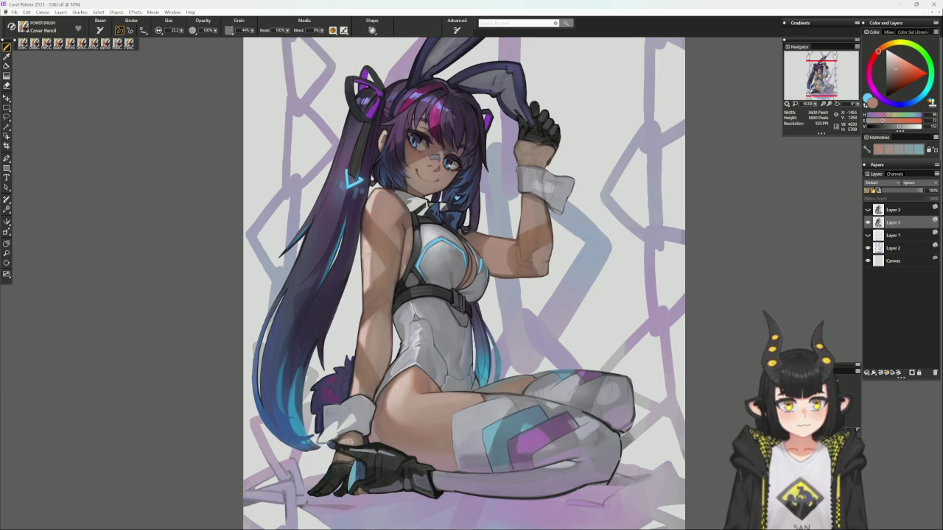
pyautogui.keyDown('alt'); pyautogui.click(416, 386); pyautogui.keyUp('alt')
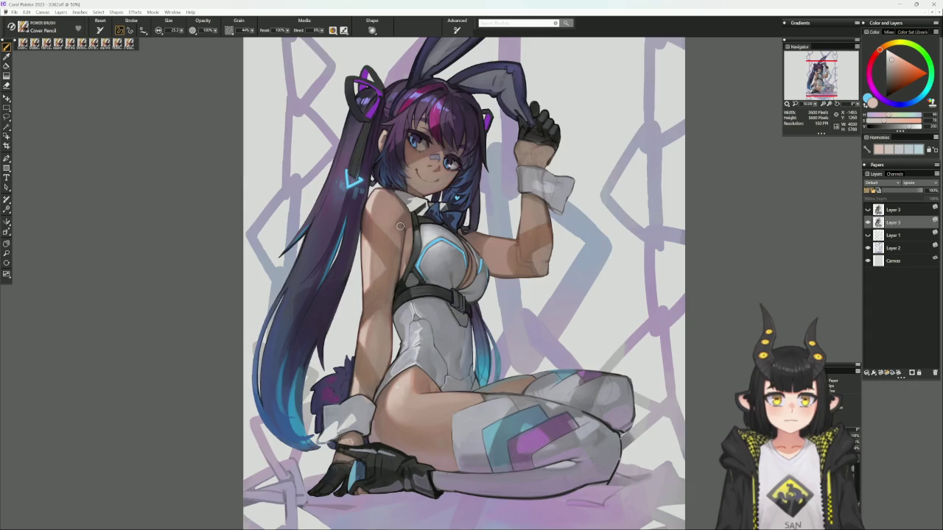
pyautogui.hotkey('ctrl', '-')
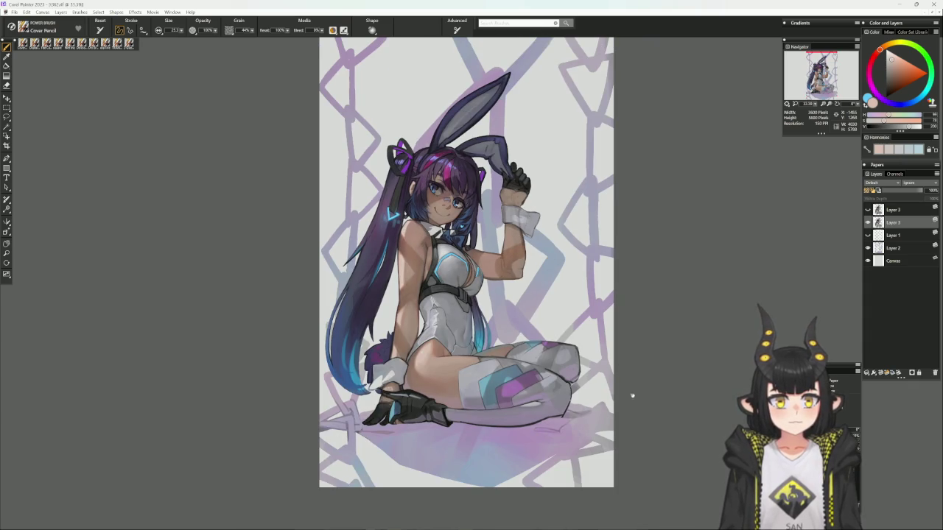
# - Pan and zoom to 50% to frame the figure's face and upper body
pyautogui.moveTo(631, 396); pyautogui.dragTo(621, 425)
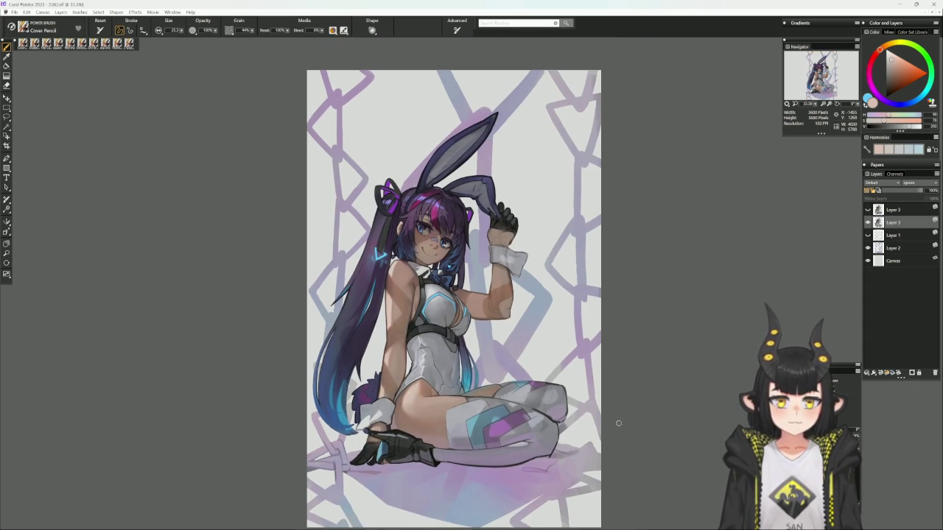
pyautogui.hotkey('ctrl', '+')
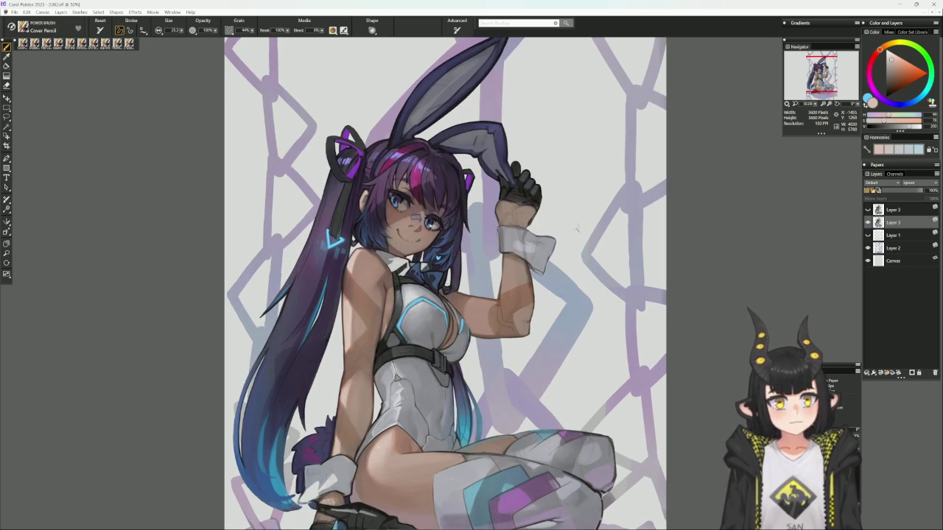
pyautogui.moveTo(575, 242); pyautogui.dragTo(560, 251)
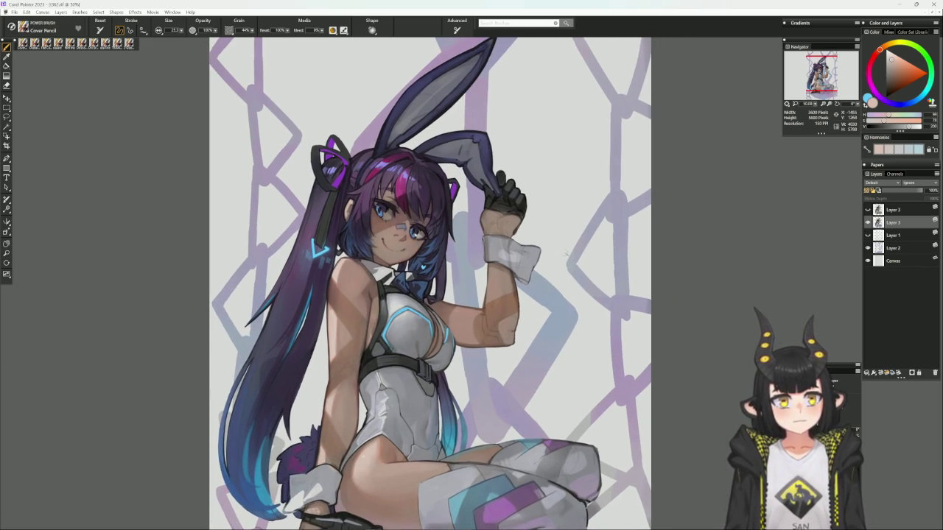
pyautogui.click(130, 42)
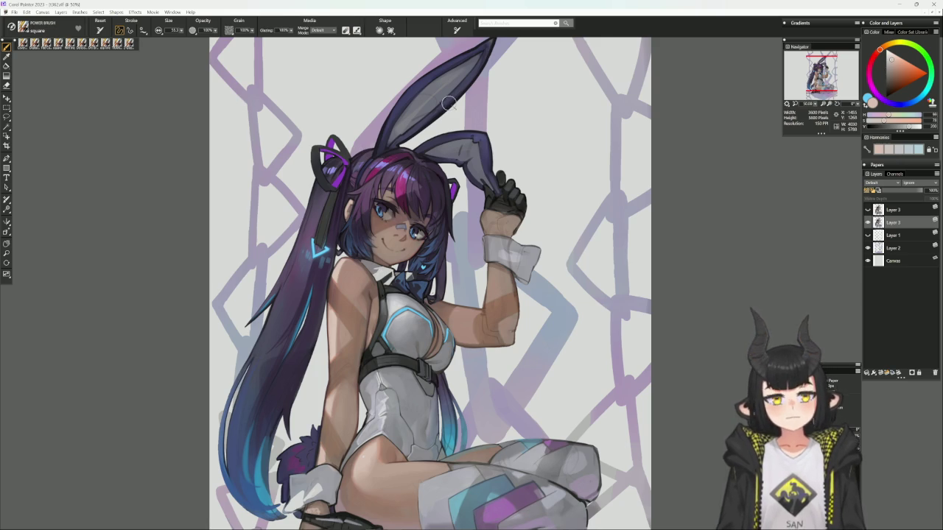
# - Try glove near-black, dark orange-brown and dark red with a smaller Flat Color brush
pyautogui.keyDown('alt'); pyautogui.click(497, 197); pyautogui.keyUp('alt')
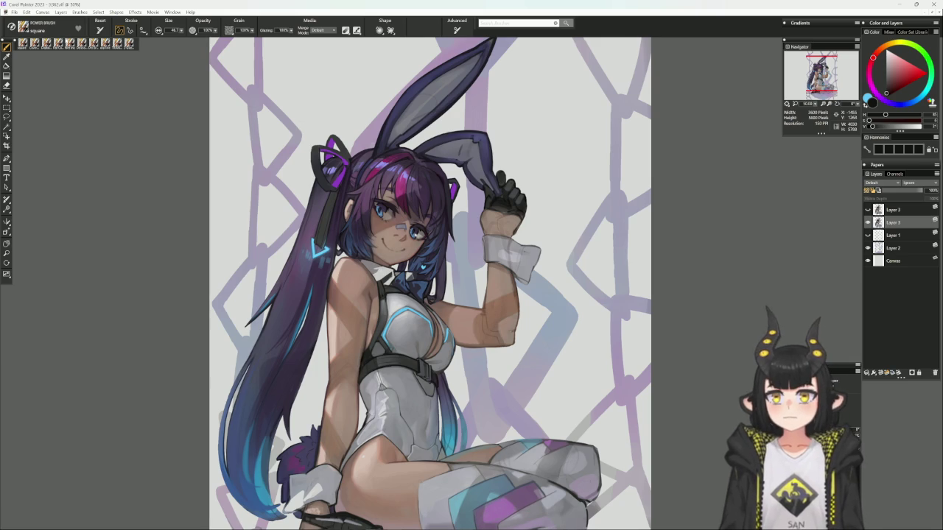
pyautogui.click(83, 44)
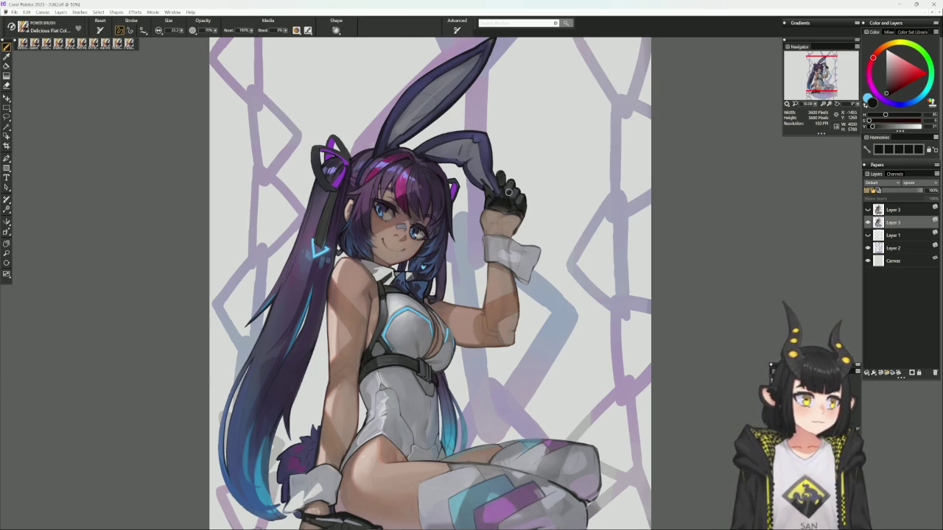
pyautogui.keyDown('alt'); pyautogui.click(508, 192); pyautogui.keyUp('alt')
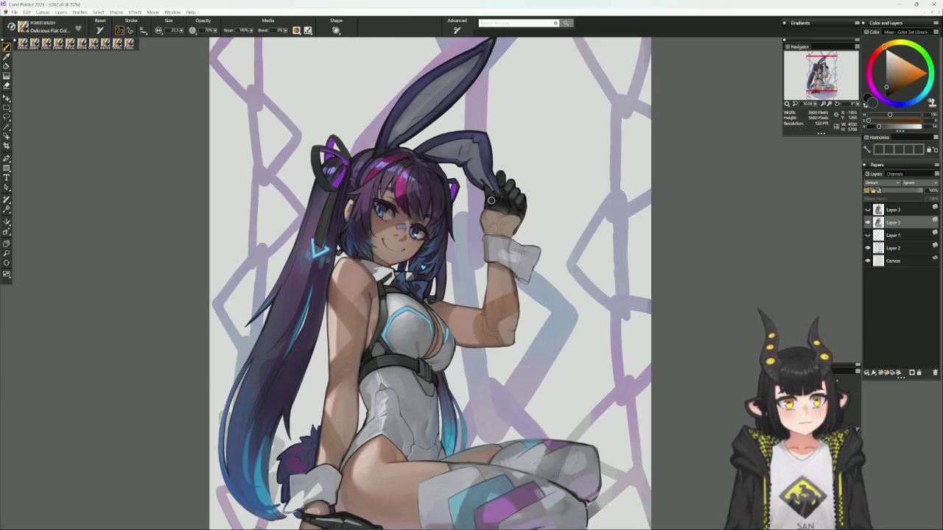
pyautogui.keyDown('alt'); pyautogui.click(489, 204); pyautogui.keyUp('alt')
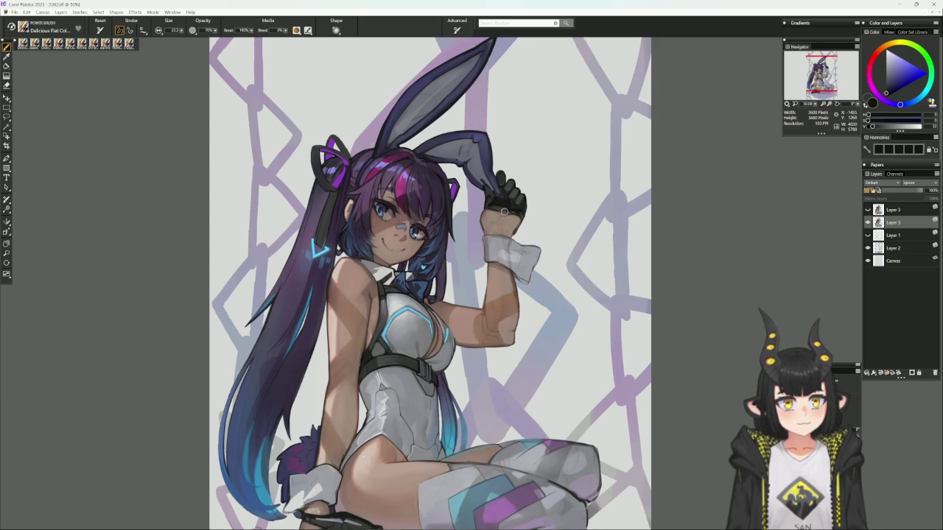
pyautogui.keyDown('alt'); pyautogui.click(511, 210); pyautogui.keyUp('alt')
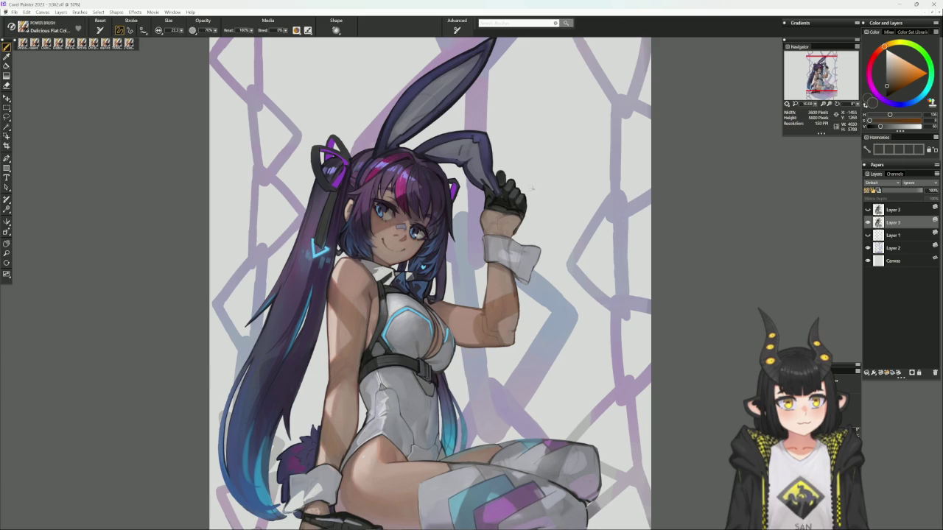
pyautogui.keyDown('alt'); pyautogui.click(495, 200); pyautogui.keyUp('alt')
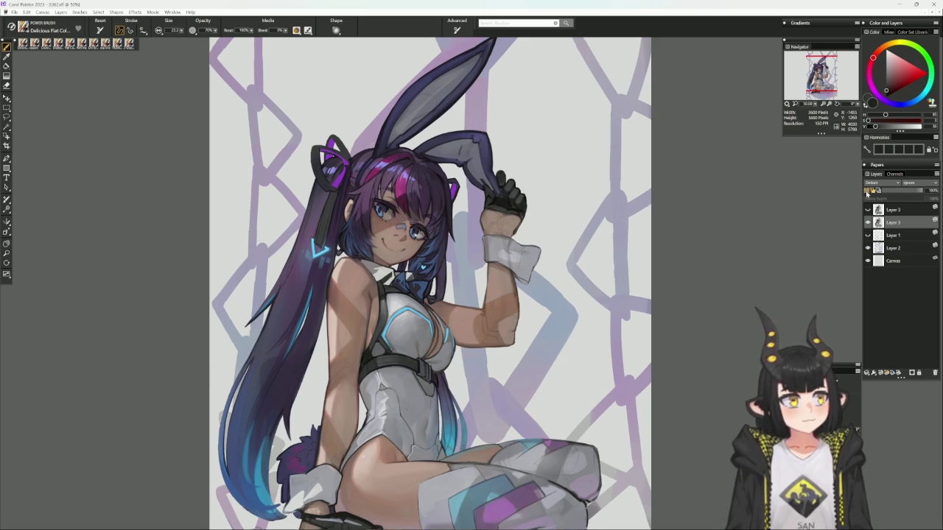
pyautogui.press('[')
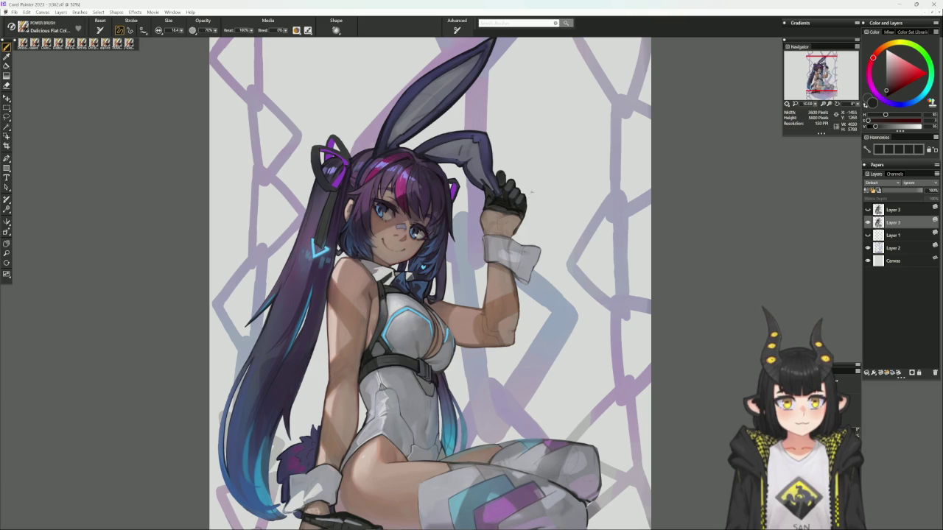
# - Shift the colour toward purple and sample a dark purple from the hair
pyautogui.moveTo(494, 186); pyautogui.dragTo(486, 208)
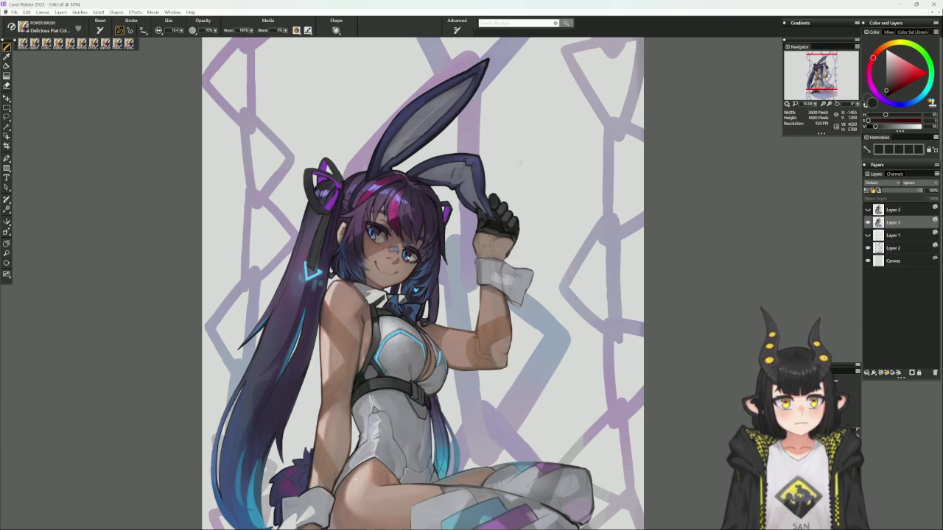
pyautogui.keyDown('alt'); pyautogui.click(384, 234); pyautogui.keyUp('alt')
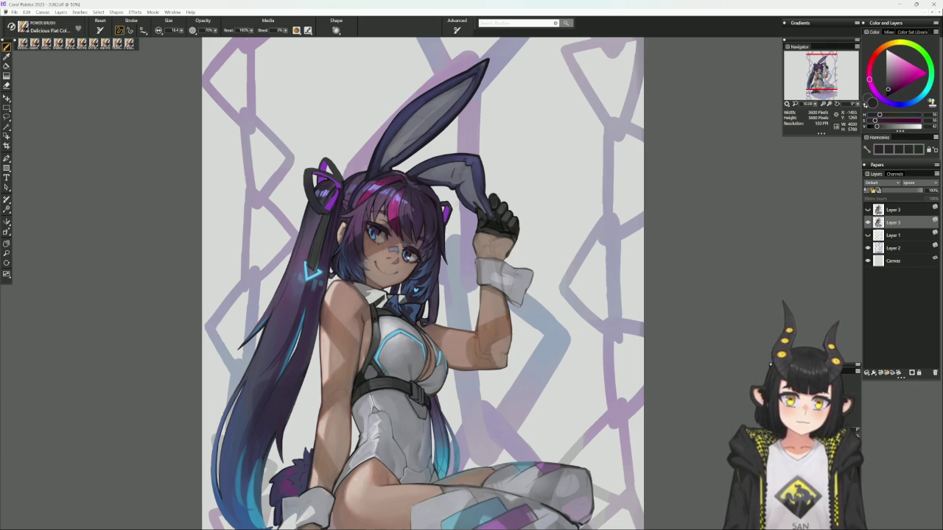
pyautogui.keyDown('alt'); pyautogui.click(384, 177); pyautogui.keyUp('alt')
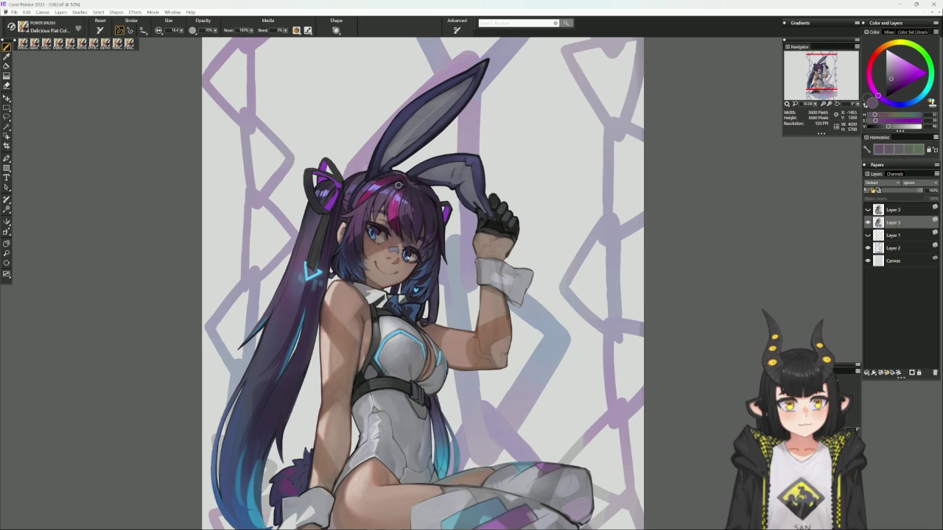
pyautogui.keyDown('alt'); pyautogui.click(394, 185); pyautogui.keyUp('alt')
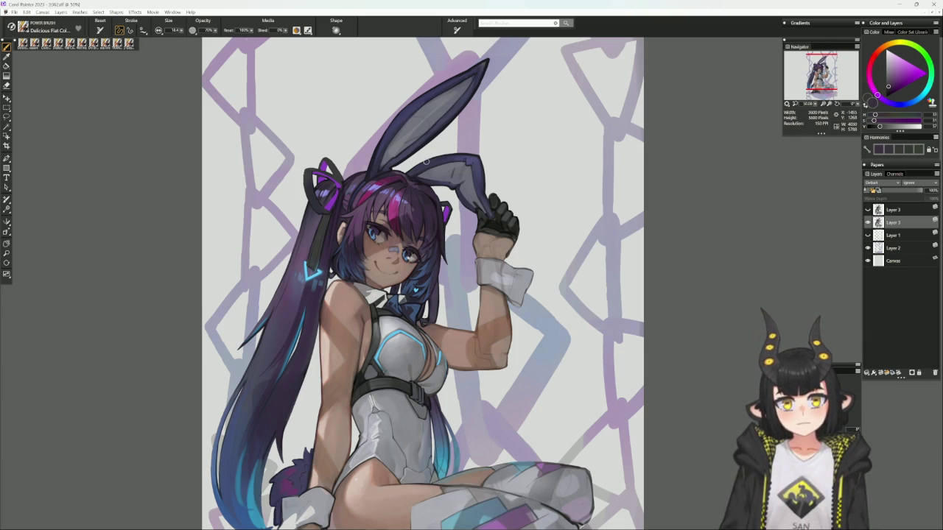
pyautogui.click(129, 42)
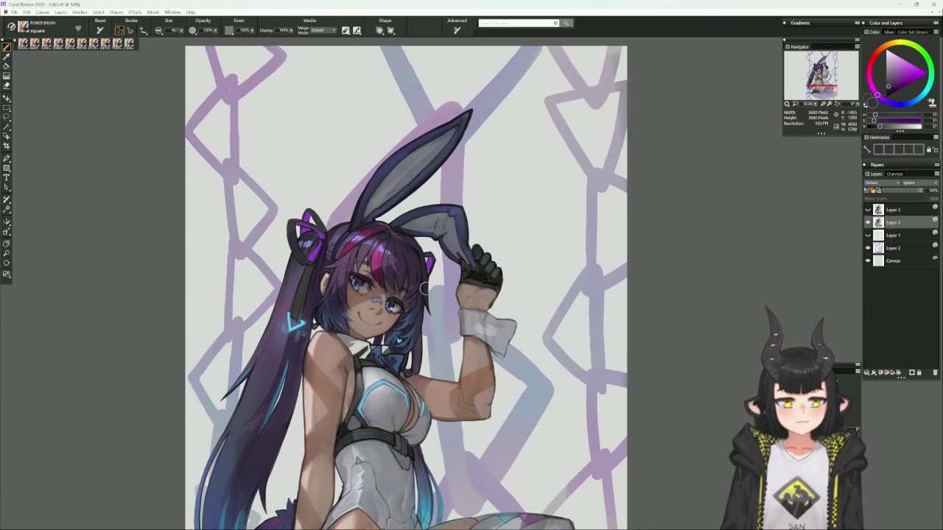
# - Paint bright purple inside the upper part of the upright bunny ear
pyautogui.keyDown('alt'); pyautogui.click(443, 283); pyautogui.keyUp('alt')
pyautogui.moveTo(452, 291); pyautogui.dragTo(441, 322)
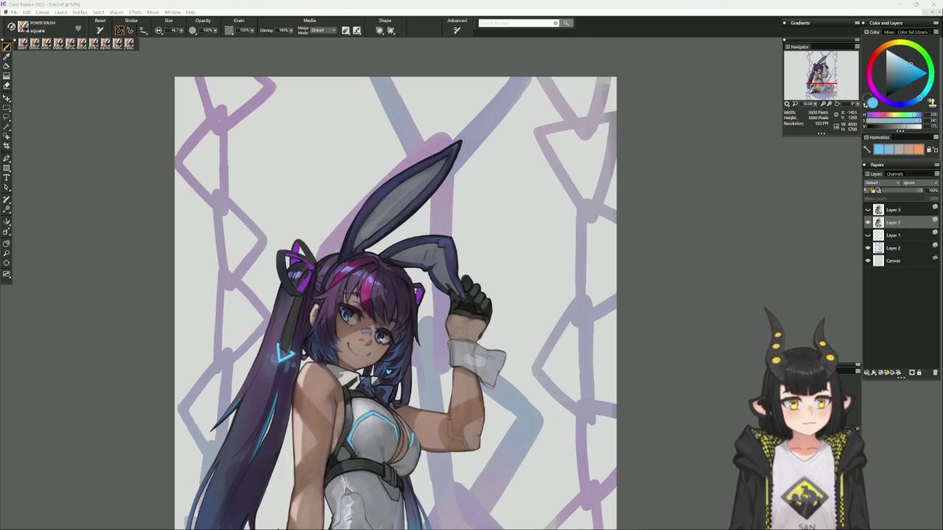
pyautogui.click(908, 72)
pyautogui.moveTo(437, 173); pyautogui.dragTo(429, 209)
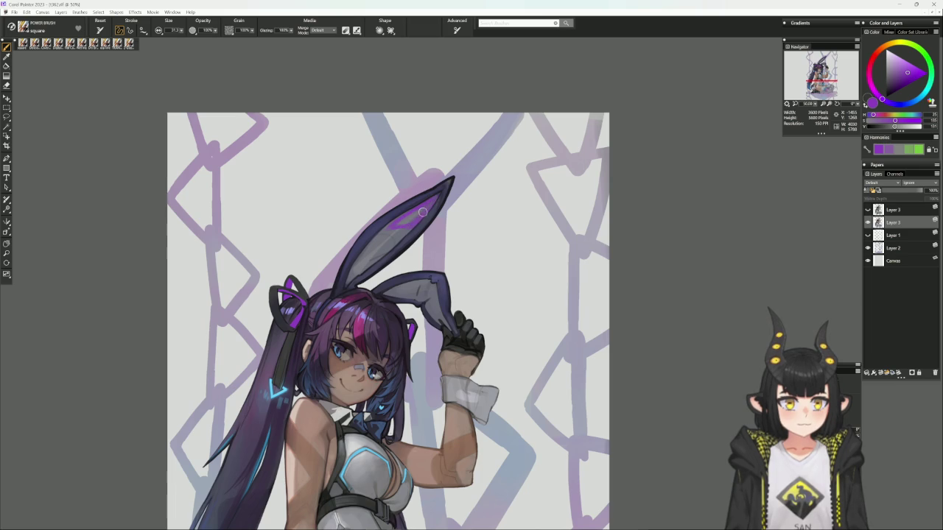
pyautogui.moveTo(404, 220); pyautogui.dragTo(434, 201)
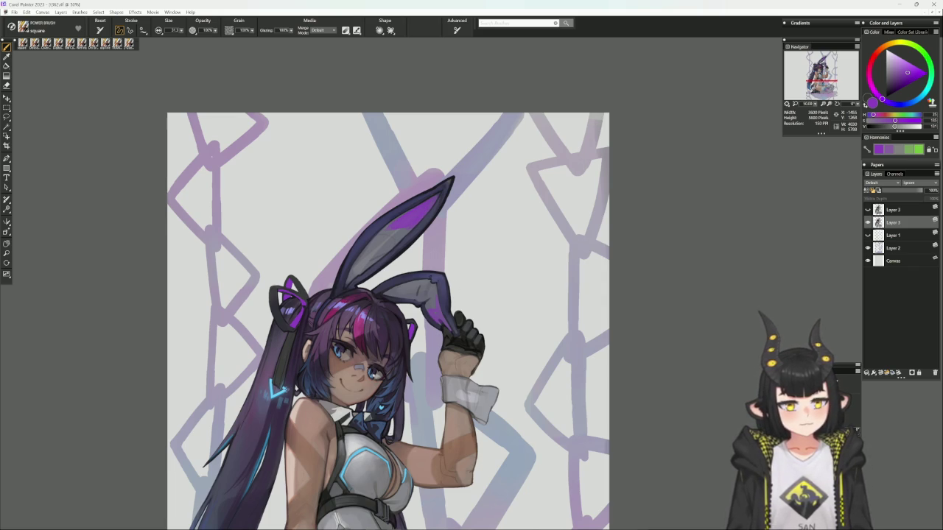
# - Add a light-blue highlight stroke inside the ear and tilt the view
pyautogui.keyDown('alt'); pyautogui.click(312, 349); pyautogui.keyUp('alt')
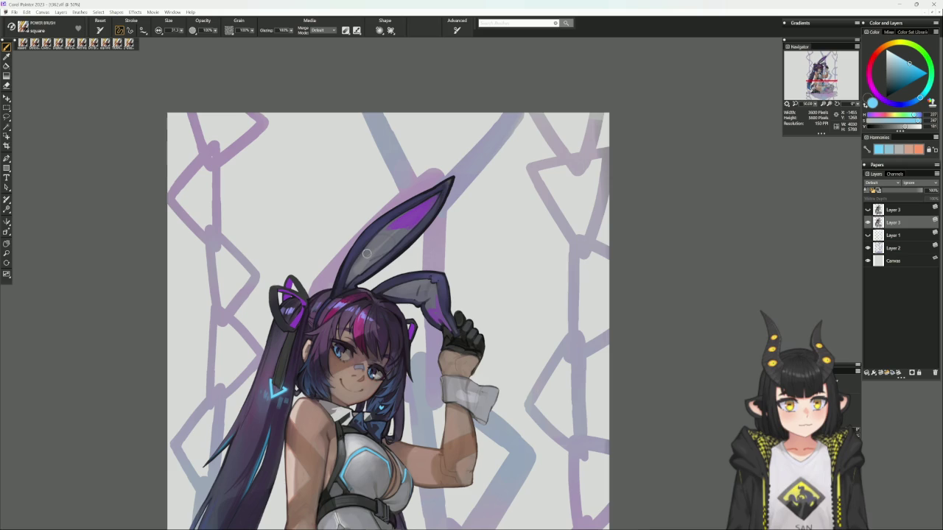
pyautogui.moveTo(377, 258)
pyautogui.mouseDown()
pyautogui.moveTo(401, 230)
pyautogui.moveTo(365, 254)
pyautogui.moveTo(346, 286)
pyautogui.moveTo(377, 258)
pyautogui.moveTo(365, 252)
pyautogui.moveTo(356, 262)
pyautogui.moveTo(380, 257)
pyautogui.mouseUp()
pyautogui.moveTo(561, 286); pyautogui.dragTo(440, 328)
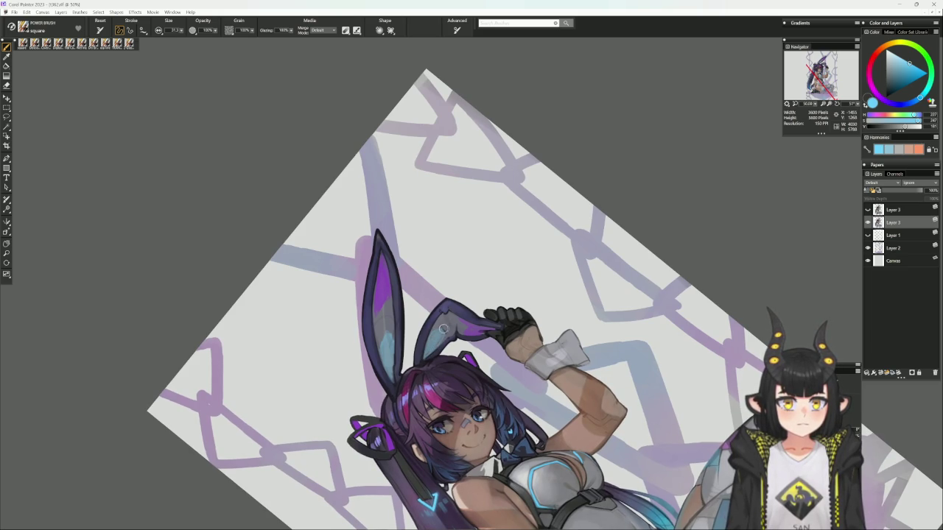
# - Reset the canvas rotation to upright and scroll the view down
pyautogui.click(473, 310)
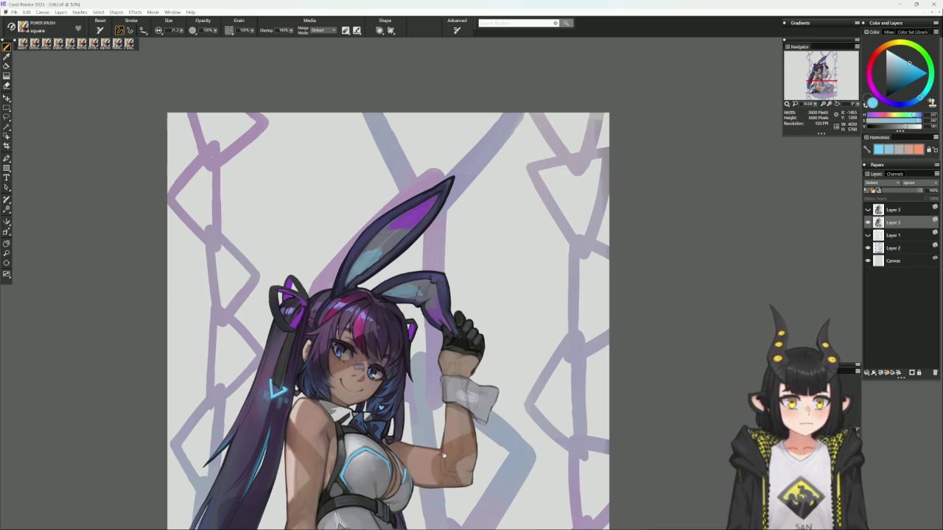
pyautogui.scroll(-3, 437, 354)
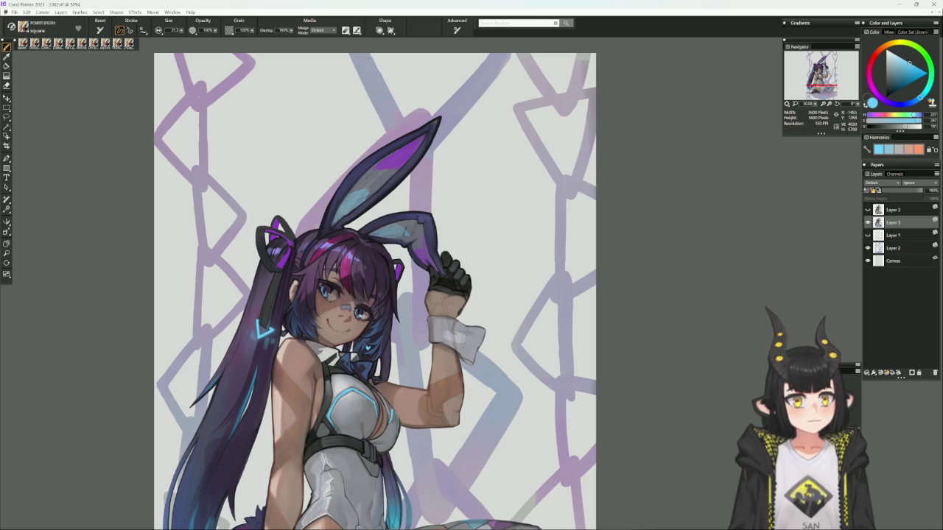
# - Try several blues and navy, sample the ear's purple, and choose the Wet Inq variant
pyautogui.keyDown('alt'); pyautogui.click(371, 176); pyautogui.keyUp('alt')
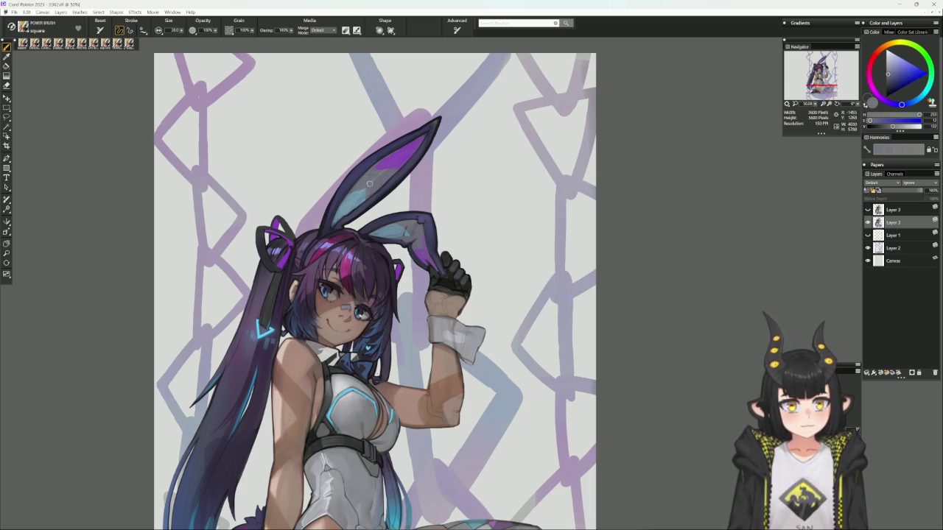
pyautogui.keyDown('alt'); pyautogui.click(343, 203); pyautogui.keyUp('alt')
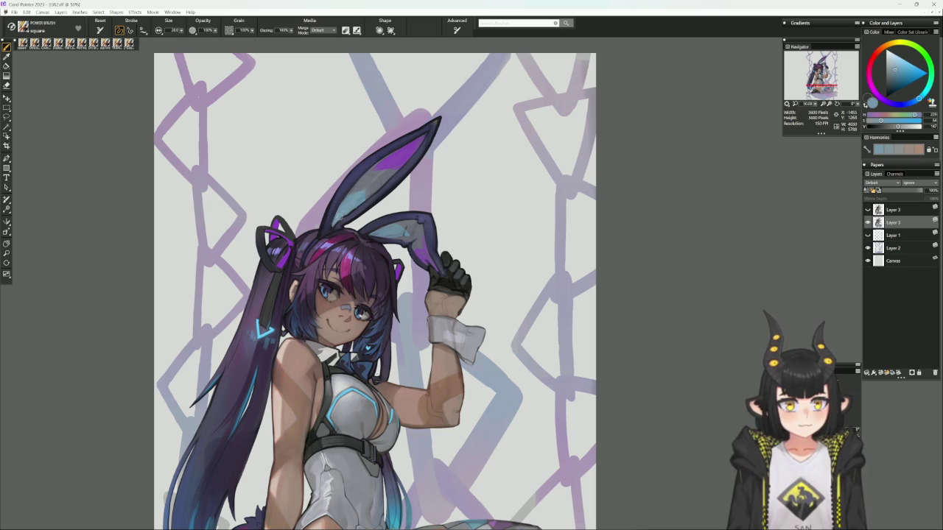
pyautogui.keyDown('alt'); pyautogui.click(363, 191); pyautogui.keyUp('alt')
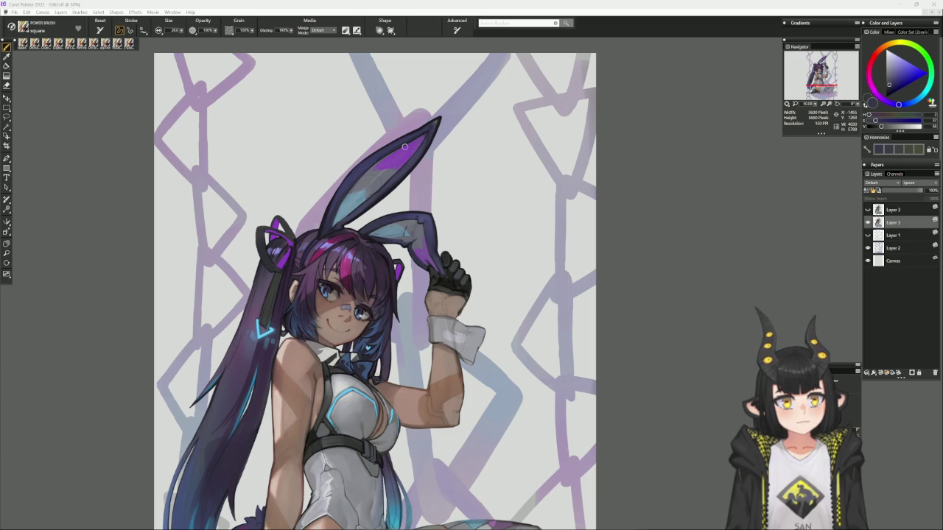
pyautogui.keyDown('alt'); pyautogui.click(376, 170); pyautogui.keyUp('alt')
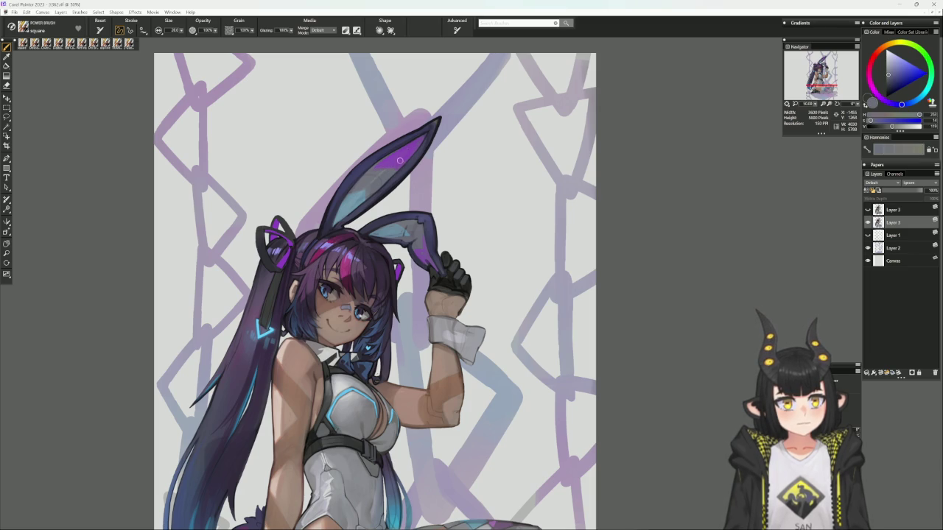
pyautogui.keyDown('alt'); pyautogui.click(393, 169); pyautogui.keyUp('alt')
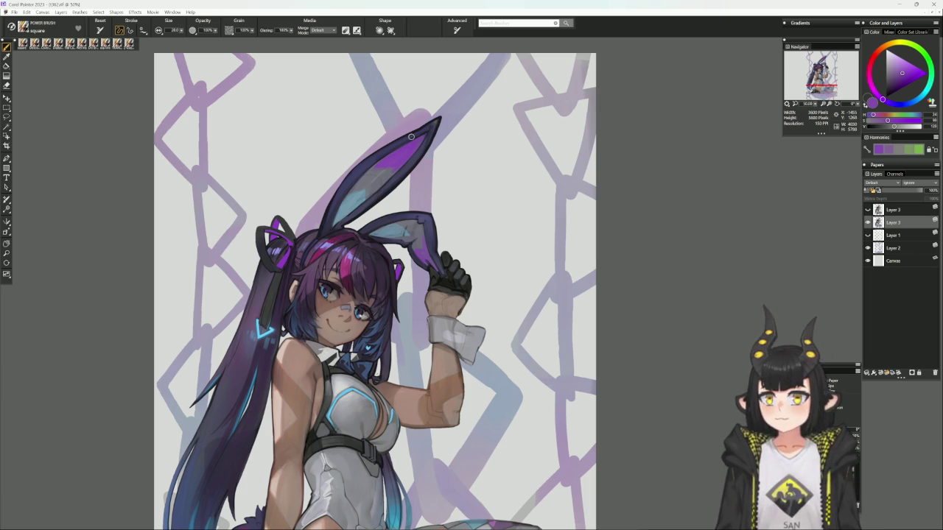
pyautogui.click(129, 43)
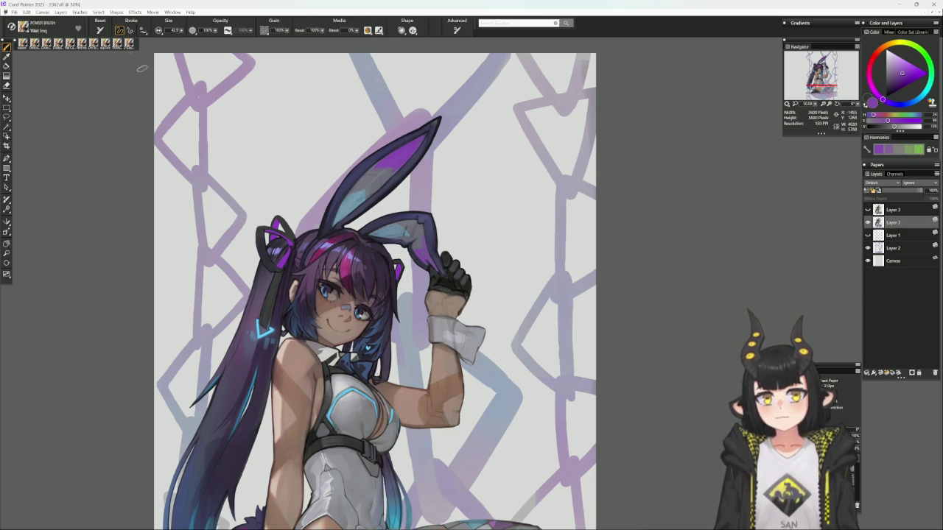
# - Pan to the empty top-right area and hand-letter 'BRB' in purple Wet Inq
pyautogui.moveTo(357, 399); pyautogui.dragTo(493, 333)
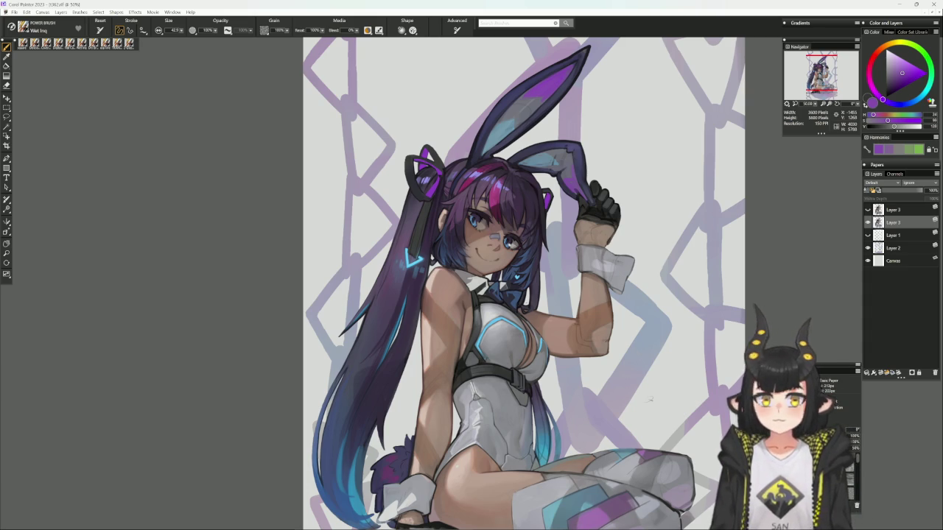
pyautogui.moveTo(592, 86)
pyautogui.mouseDown()
pyautogui.moveTo(605, 112)
pyautogui.moveTo(594, 147)
pyautogui.mouseUp()
pyautogui.moveTo(648, 90)
pyautogui.mouseDown()
pyautogui.moveTo(648, 129)
pyautogui.moveTo(701, 129)
pyautogui.mouseUp()
pyautogui.moveTo(705, 76)
pyautogui.mouseDown()
pyautogui.moveTo(699, 126)
pyautogui.moveTo(711, 103)
pyautogui.moveTo(700, 131)
pyautogui.mouseUp()
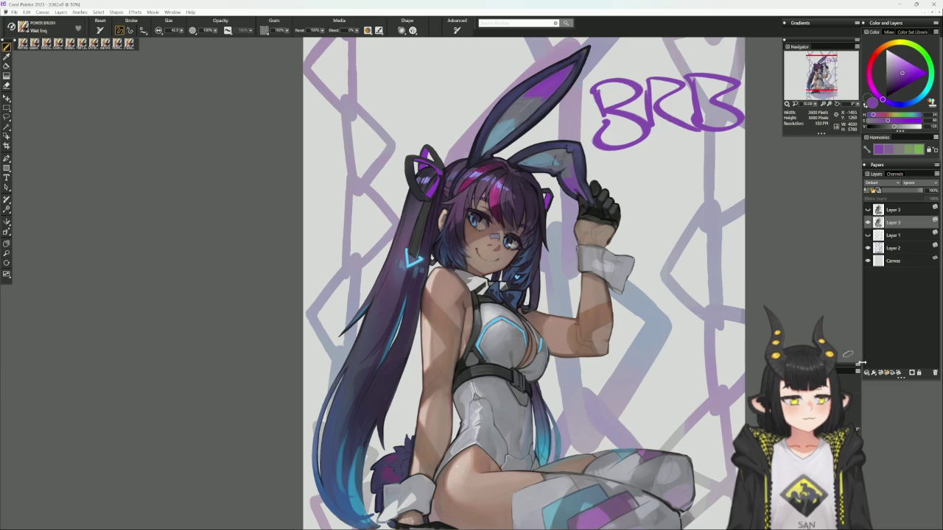
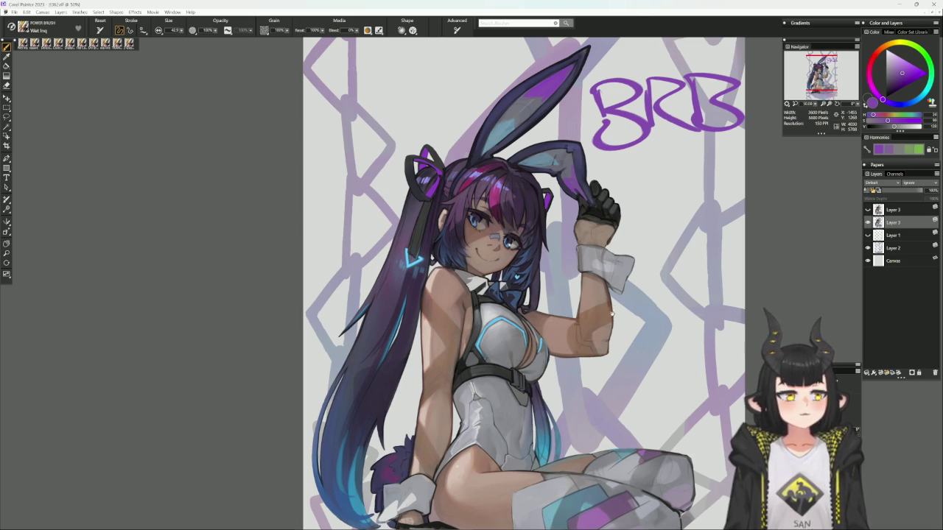
# - Undo the purple BRB lettering strokes on the background
pyautogui.moveTo(604, 318); pyautogui.dragTo(567, 368)
pyautogui.hotkey('ctrl', 'z')
pyautogui.hotkey('ctrl', 'z')
pyautogui.hotkey('ctrl', 'z')
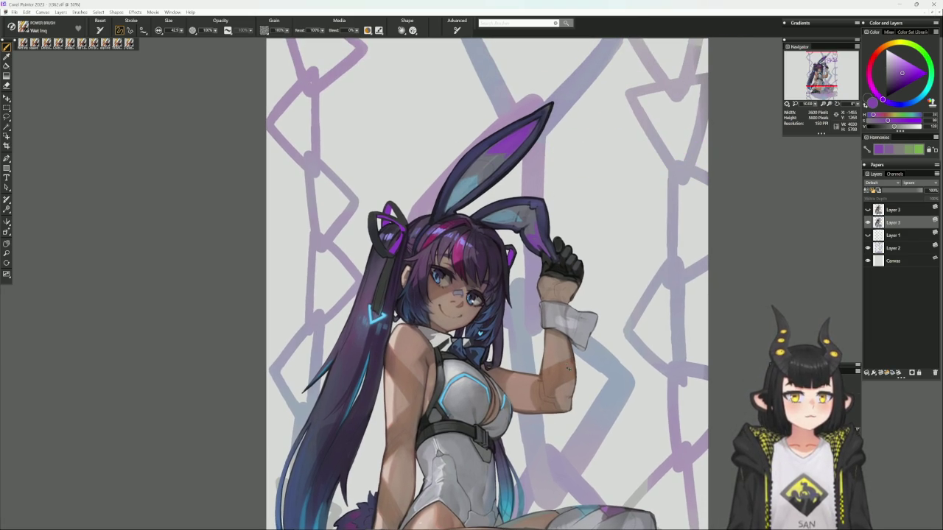
pyautogui.moveTo(517, 338); pyautogui.dragTo(530, 399)
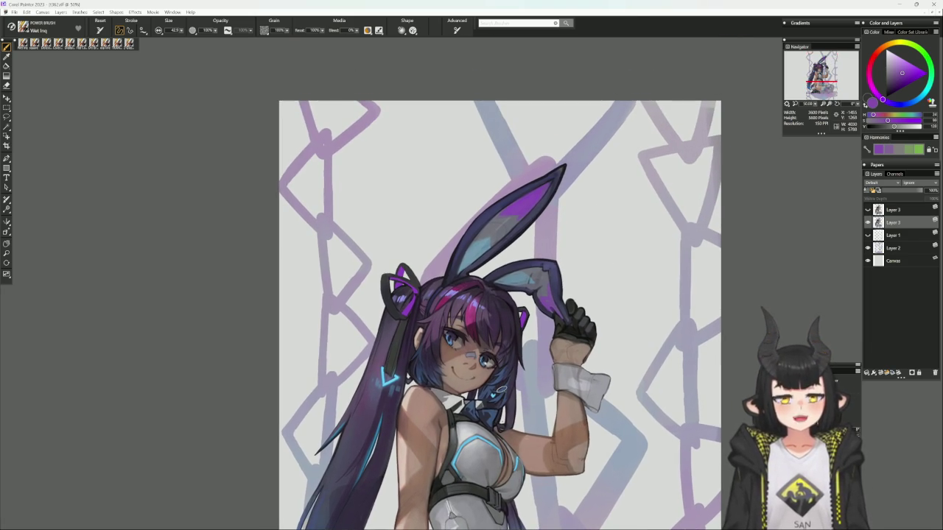
# - Switch to the Cover Pencil, sample bluish grey from the bunny ear, and enlarge the brush
pyautogui.click(47, 43)
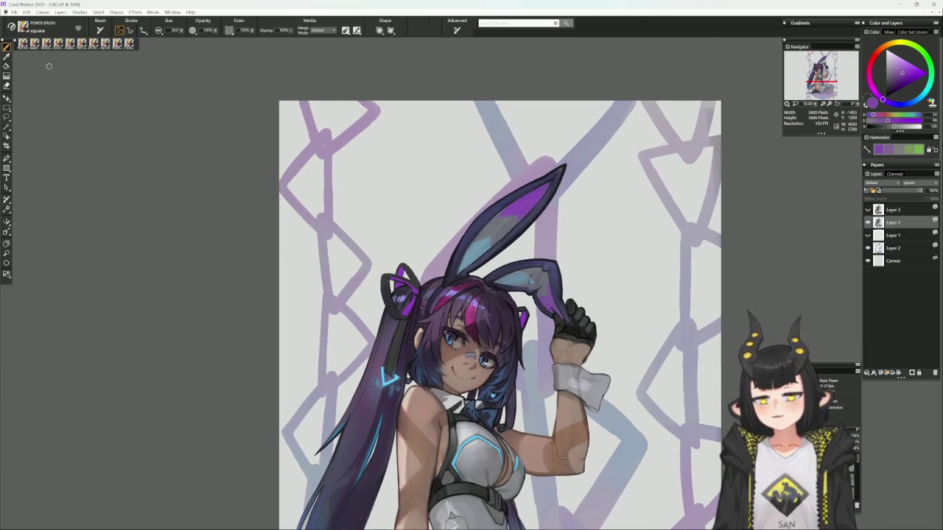
pyautogui.keyDown('alt'); pyautogui.click(495, 220); pyautogui.keyUp('alt')
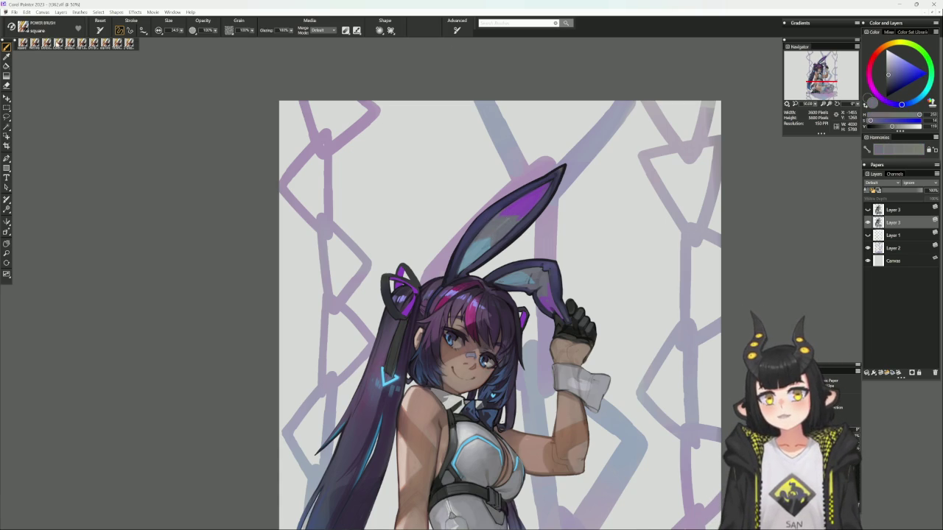
pyautogui.click(57, 42)
pyautogui.moveTo(603, 250); pyautogui.dragTo(582, 273)
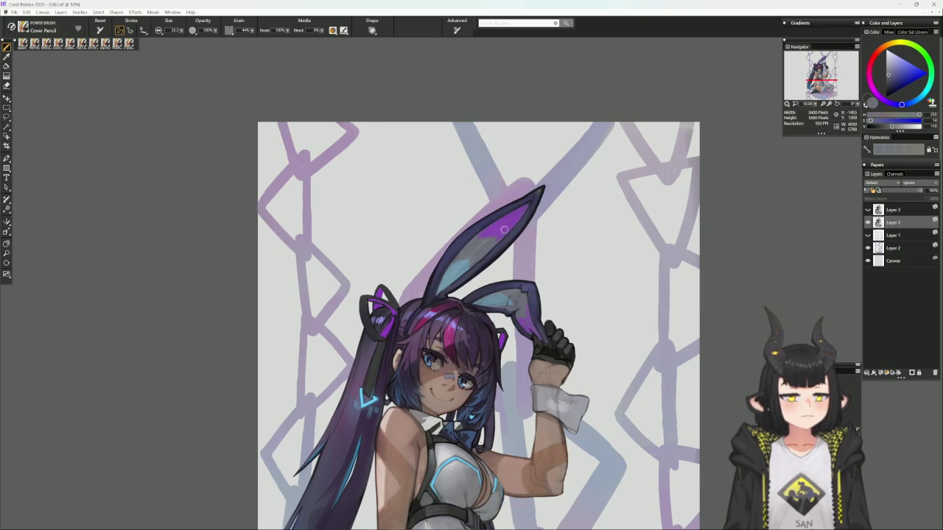
pyautogui.keyDown('alt'); pyautogui.click(471, 257); pyautogui.keyUp('alt')
pyautogui.press(']')
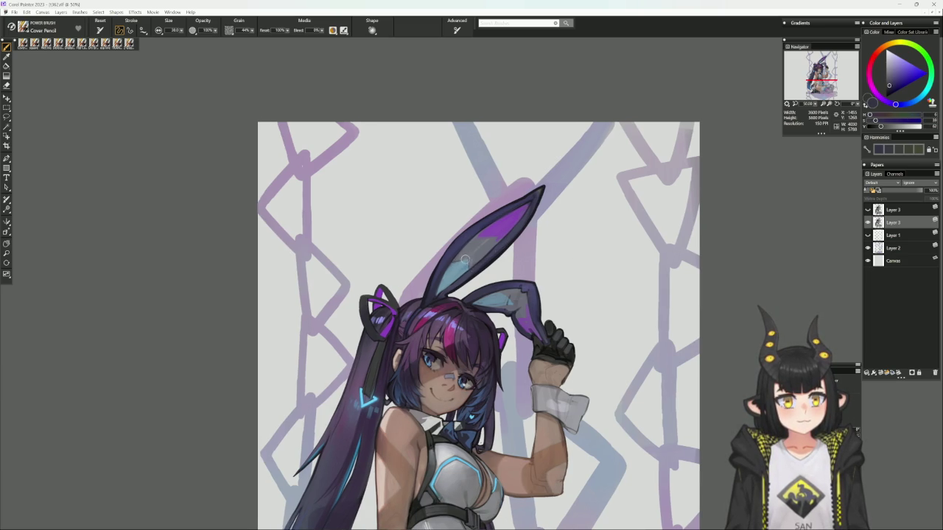
# - Paint a small grey-blue stroke near the glove and sleeve, then load a purple colour
pyautogui.moveTo(587, 267); pyautogui.dragTo(485, 224)
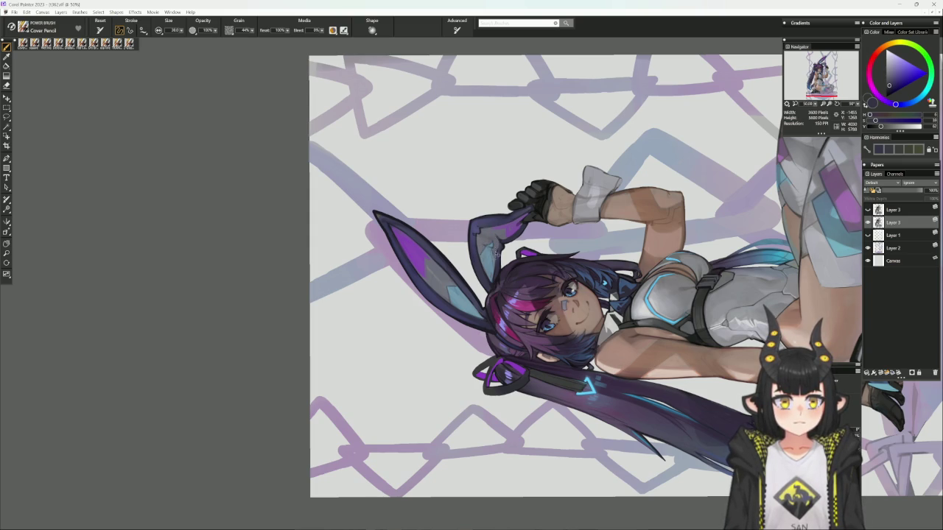
pyautogui.moveTo(509, 236); pyautogui.dragTo(511, 203)
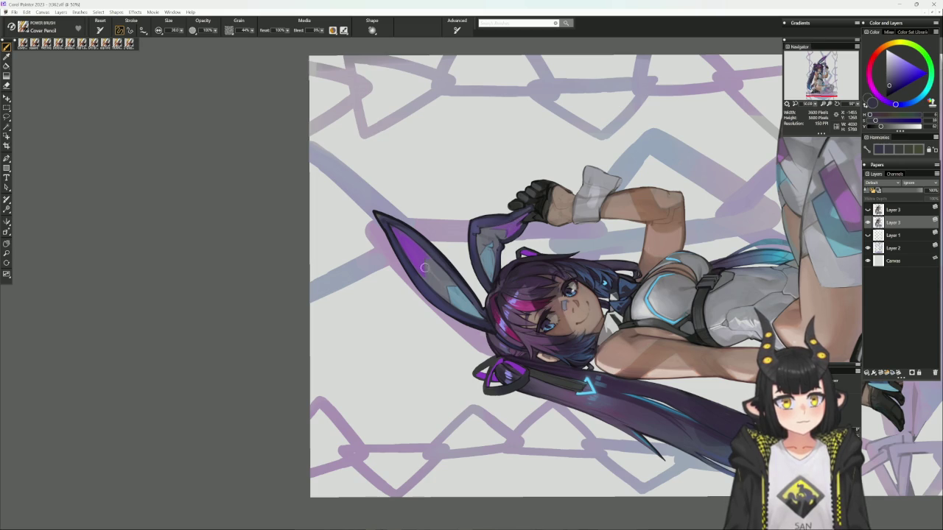
pyautogui.keyDown('alt'); pyautogui.click(469, 240); pyautogui.keyUp('alt')
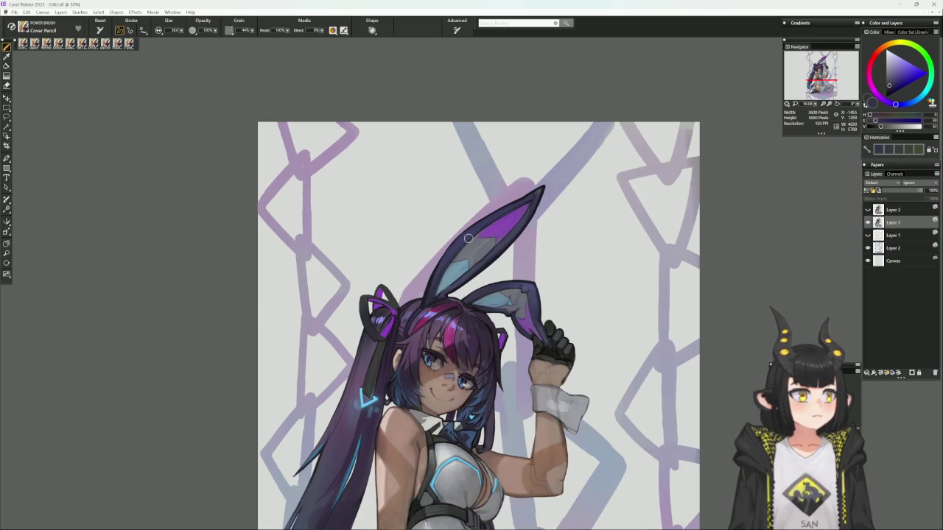
pyautogui.keyDown('alt'); pyautogui.click(468, 237); pyautogui.keyUp('alt')
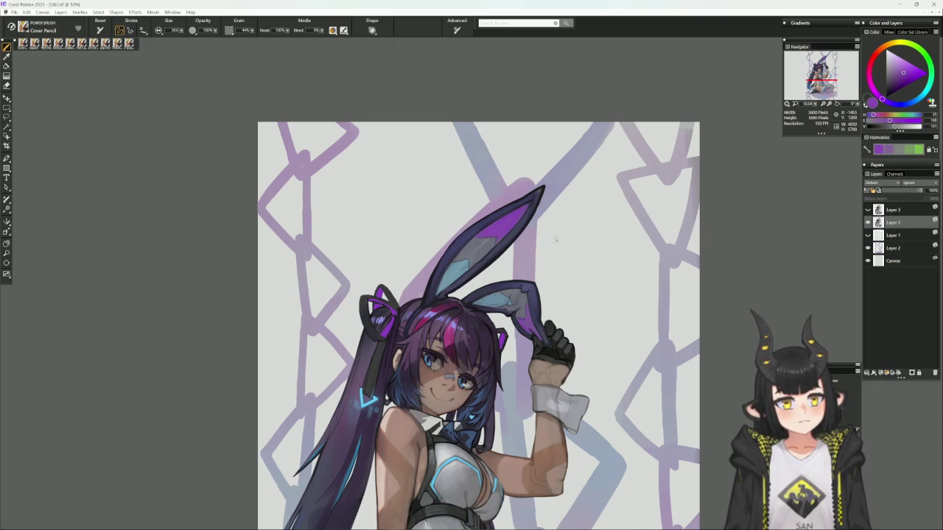
# - Sample dark and muted blue-greys from the ear, switching to the Delicious Flat Color brush
pyautogui.moveTo(602, 292); pyautogui.dragTo(611, 188)
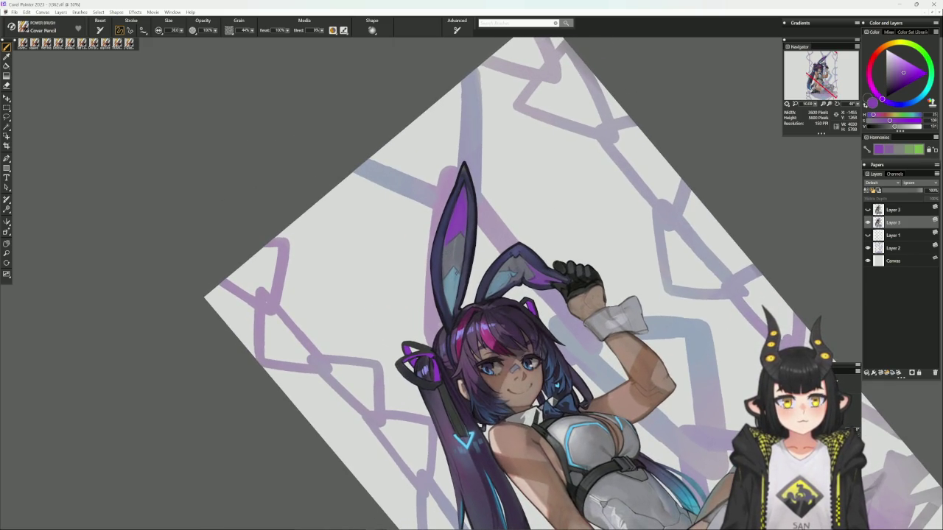
pyautogui.keyDown('alt'); pyautogui.click(456, 274); pyautogui.keyUp('alt')
pyautogui.keyDown('alt'); pyautogui.click(458, 273); pyautogui.keyUp('alt')
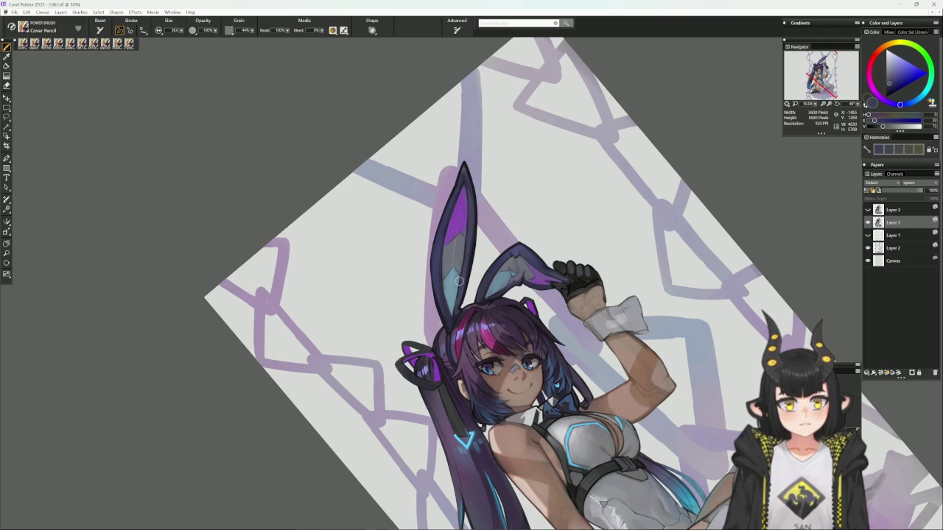
pyautogui.keyDown('alt'); pyautogui.click(462, 270); pyautogui.keyUp('alt')
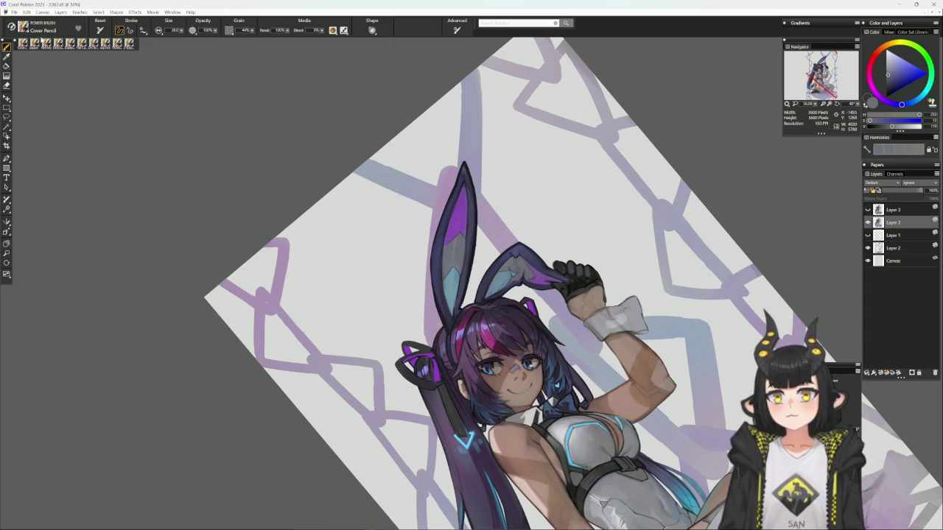
pyautogui.click(59, 46)
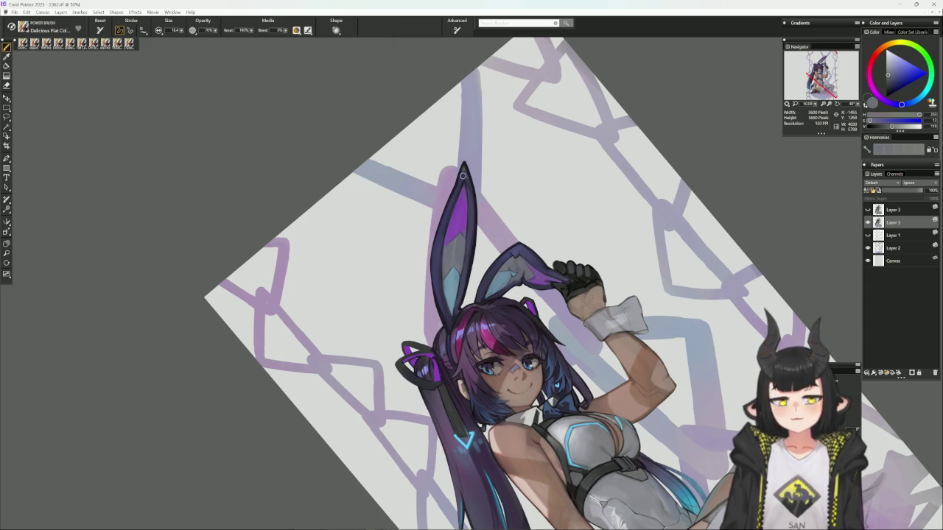
pyautogui.keyDown('alt'); pyautogui.click(463, 172); pyautogui.keyUp('alt')
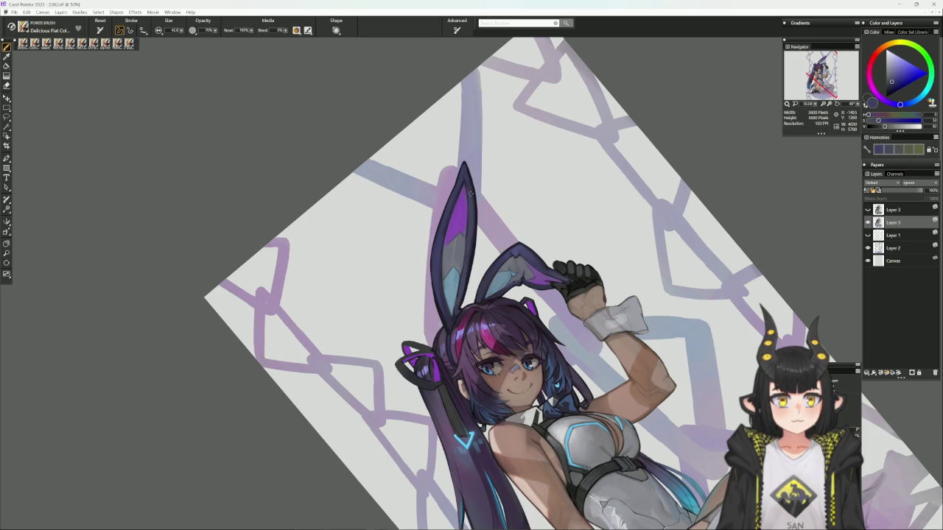
# - With a smaller Cover Pencil, sample dark and light purples at the ear tip
pyautogui.click(117, 42)
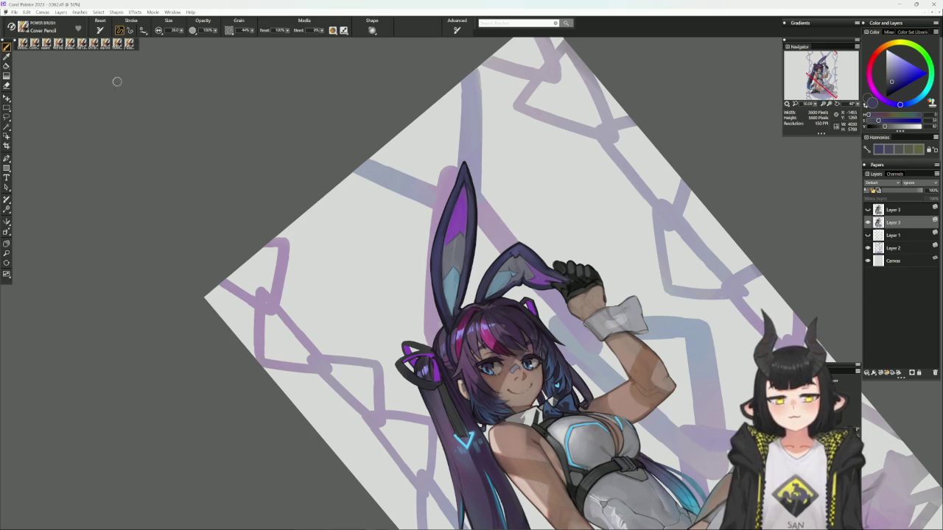
pyautogui.press('[')
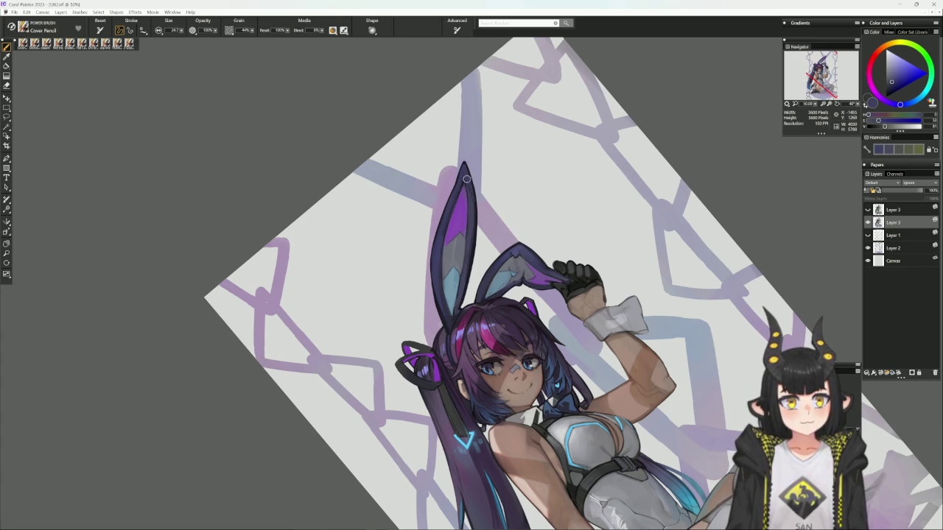
pyautogui.keyDown('alt'); pyautogui.click(463, 177); pyautogui.keyUp('alt')
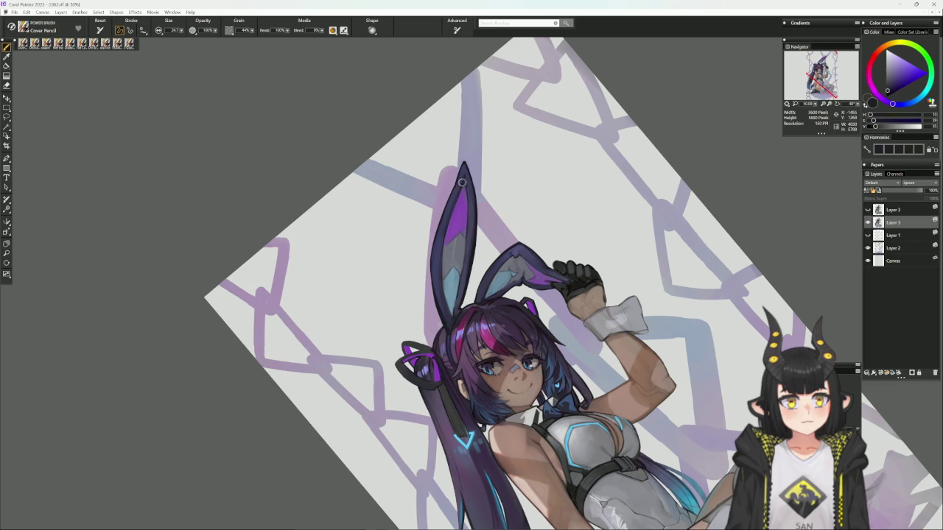
pyautogui.keyDown('alt'); pyautogui.click(463, 170); pyautogui.keyUp('alt')
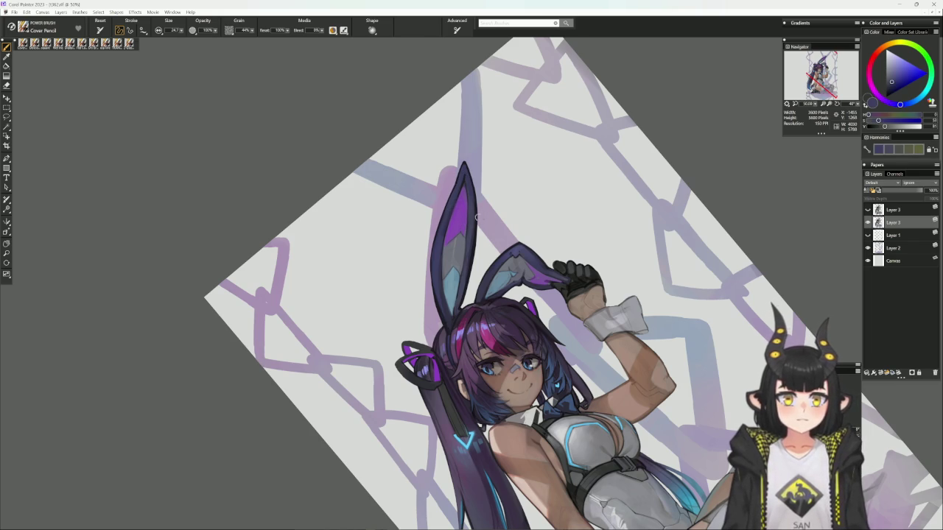
pyautogui.keyDown('alt'); pyautogui.click(479, 250); pyautogui.keyUp('alt')
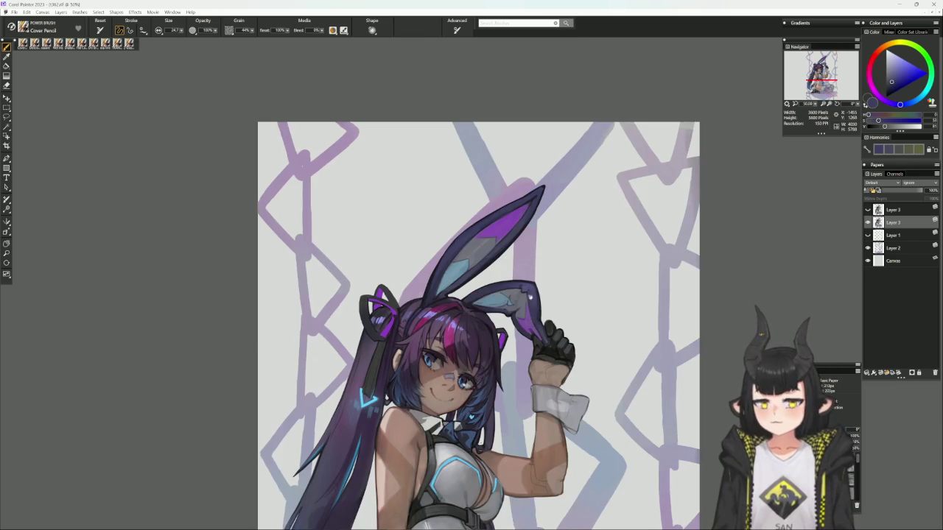
pyautogui.keyDown('alt'); pyautogui.click(444, 295); pyautogui.keyUp('alt')
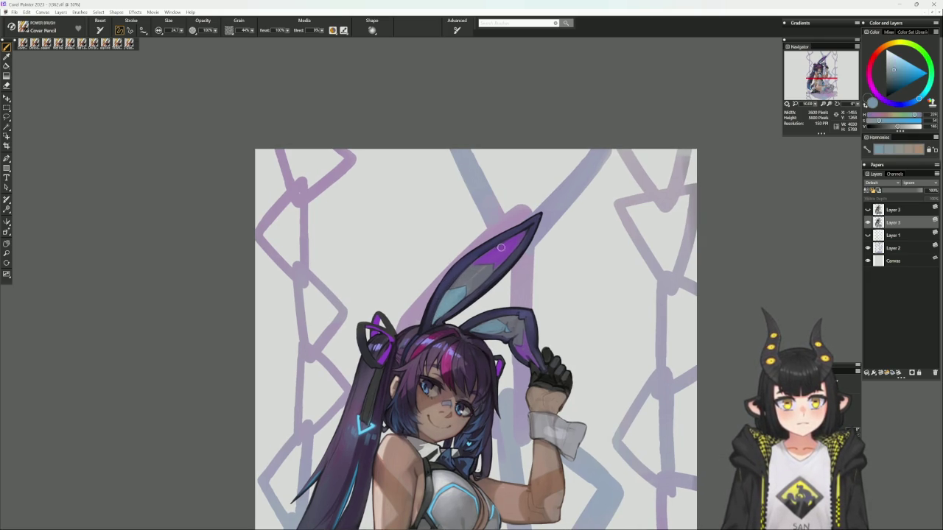
# - Sample navy outline and light grey-blue tones along the ear edge with a larger brush
pyautogui.moveTo(540, 234); pyautogui.dragTo(521, 278)
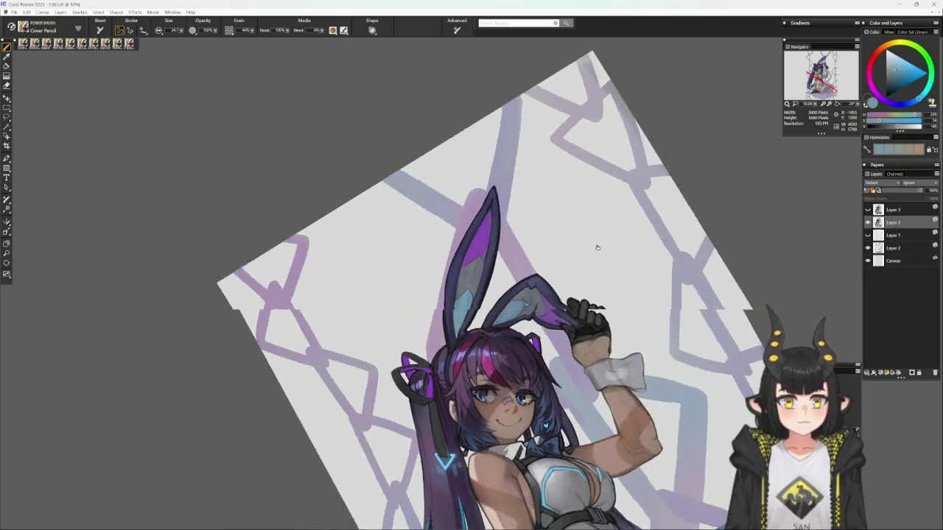
pyautogui.keyDown('alt'); pyautogui.click(510, 287); pyautogui.keyUp('alt')
pyautogui.keyDown('alt'); pyautogui.click(513, 280); pyautogui.keyUp('alt')
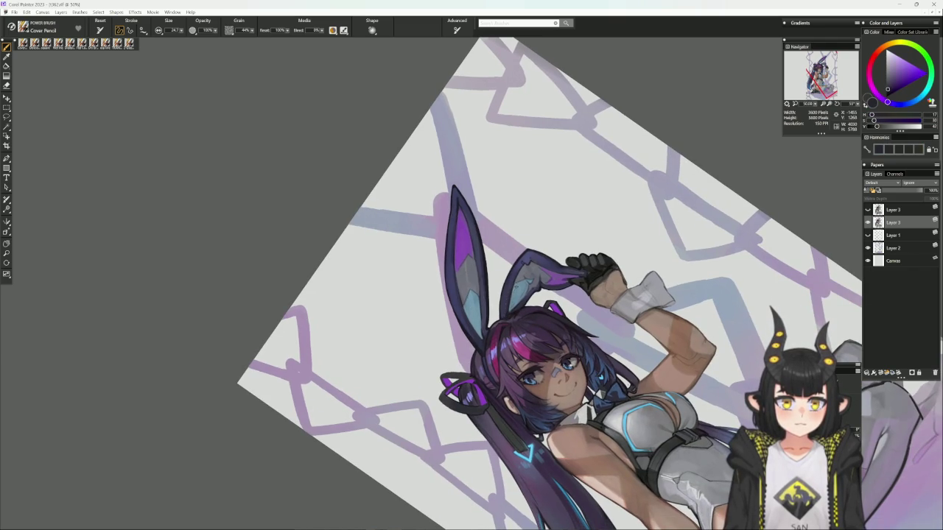
pyautogui.keyDown('alt'); pyautogui.click(516, 284); pyautogui.keyUp('alt')
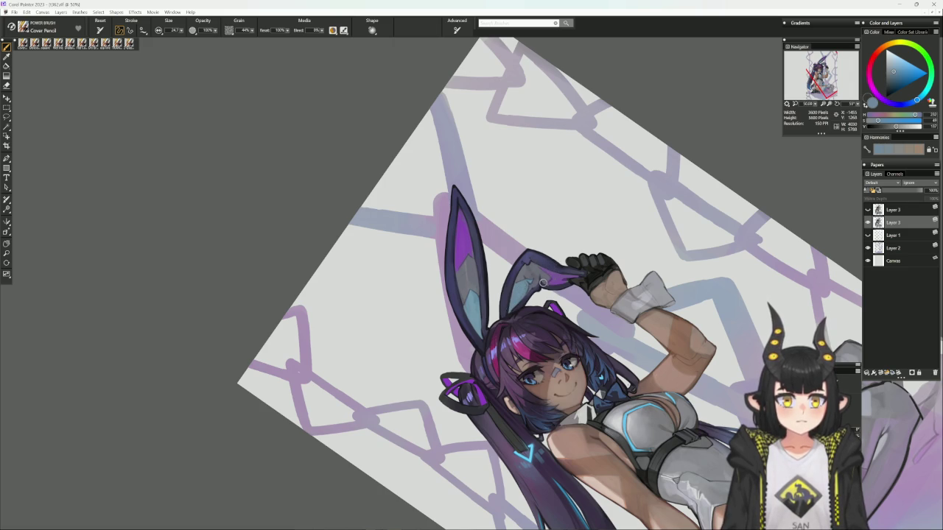
pyautogui.press(']')
pyautogui.press(']')
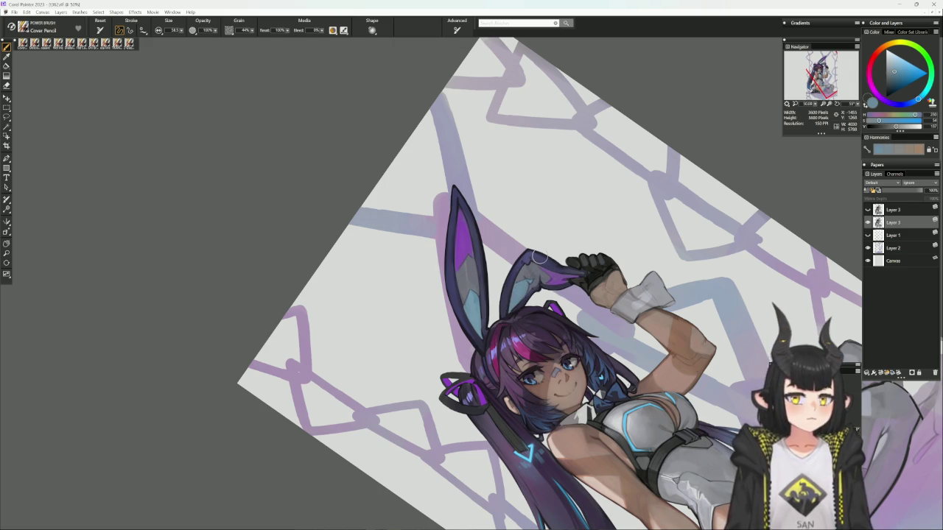
pyautogui.keyDown('shift'); pyautogui.click(552, 320); pyautogui.keyUp('shift')
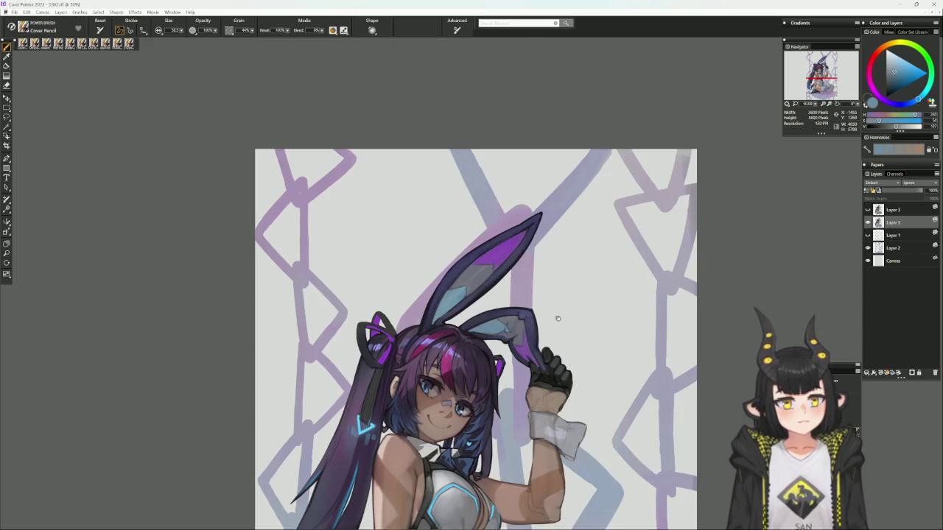
pyautogui.moveTo(599, 311); pyautogui.dragTo(534, 319)
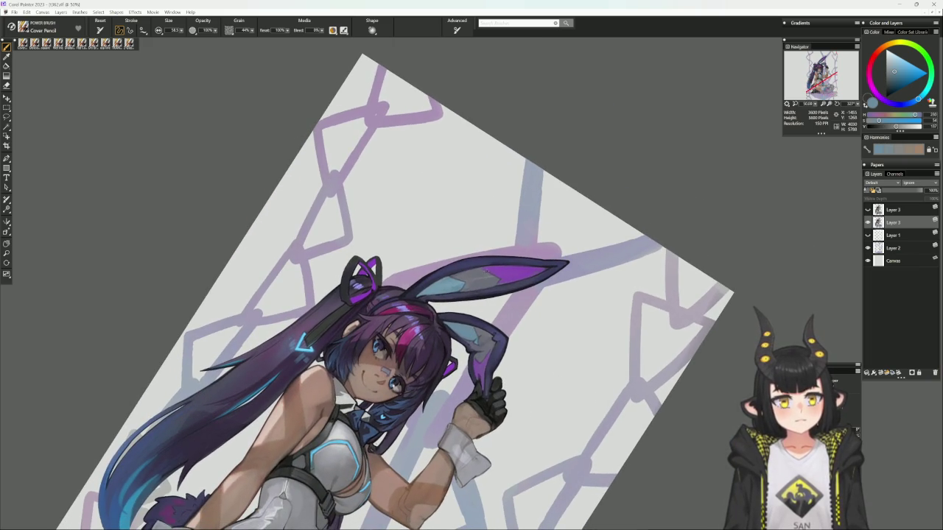
# - Sample greyish blue ear colours with the flat colour brush and straighten the canvas
pyautogui.keyDown('alt'); pyautogui.click(487, 279); pyautogui.keyUp('alt')
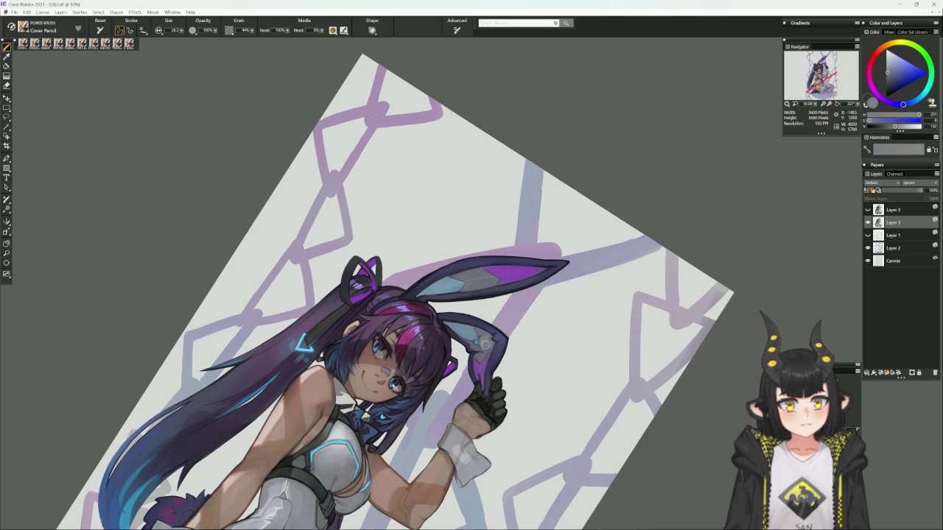
pyautogui.keyDown('alt'); pyautogui.click(479, 339); pyautogui.keyUp('alt')
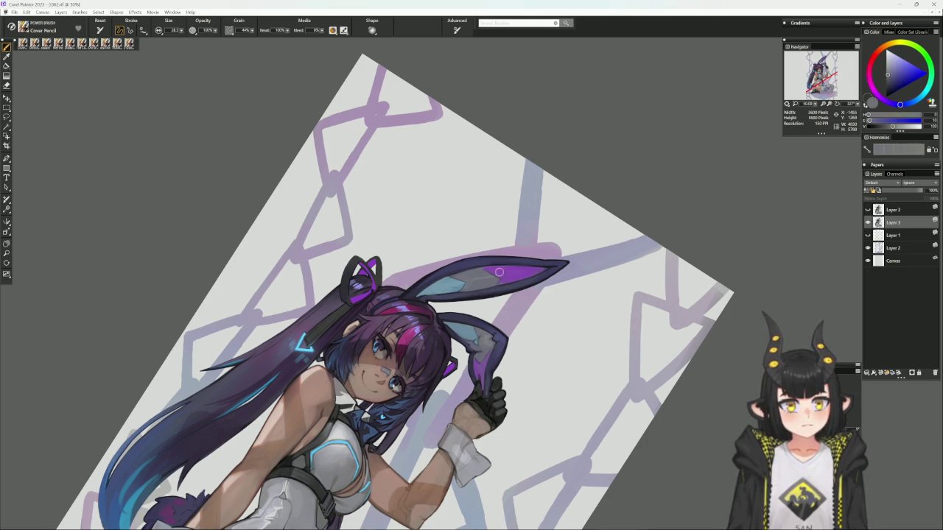
pyautogui.click(83, 43)
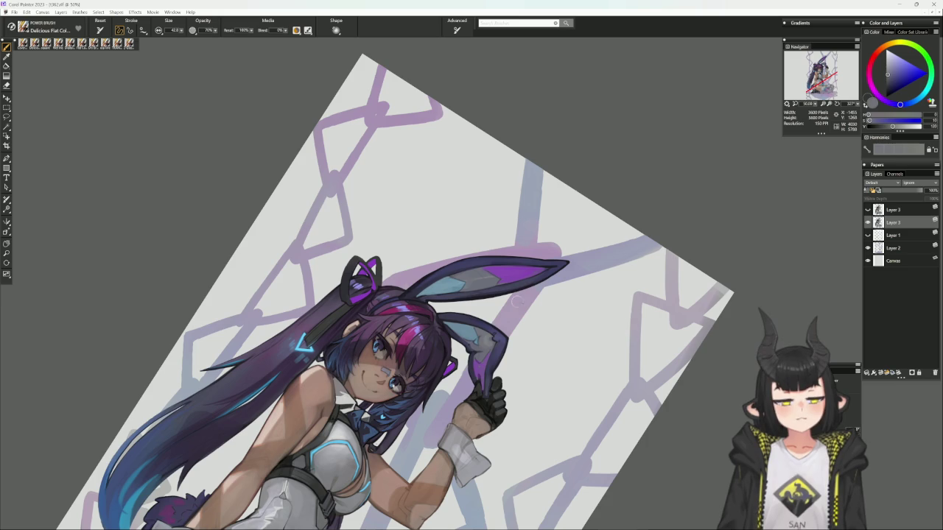
pyautogui.keyDown('alt'); pyautogui.click(489, 346); pyautogui.keyUp('alt')
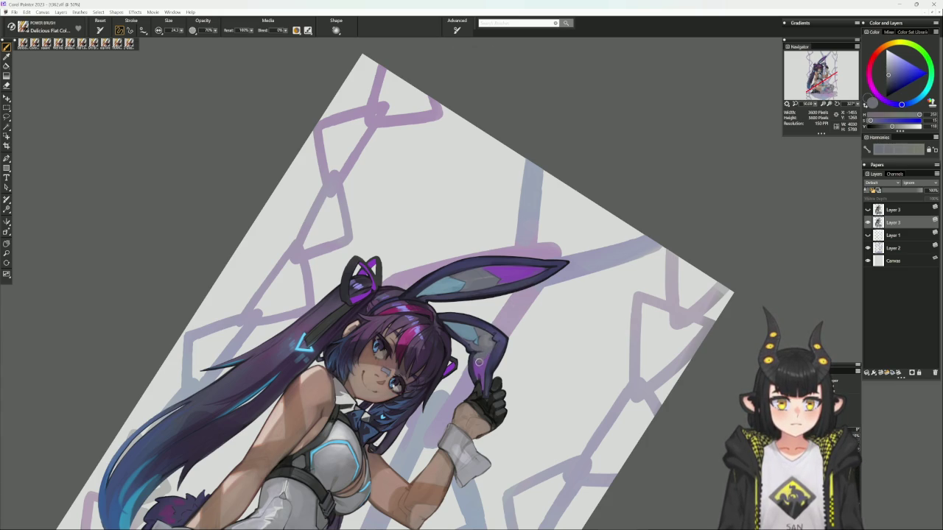
pyautogui.keyDown('alt'); pyautogui.click(504, 325); pyautogui.keyUp('alt')
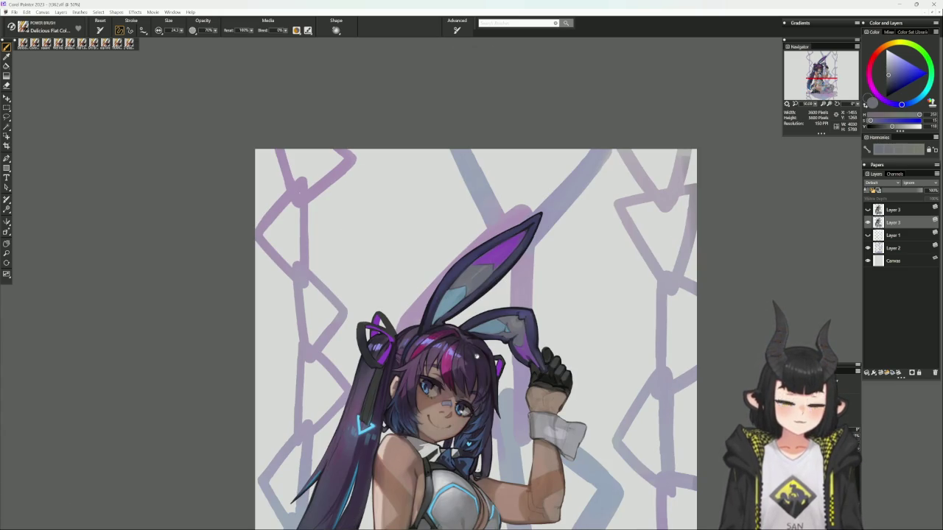
# - Sample dark blue-grey, muted purple and near-black outline tones along the ear
pyautogui.moveTo(610, 309); pyautogui.dragTo(579, 243)
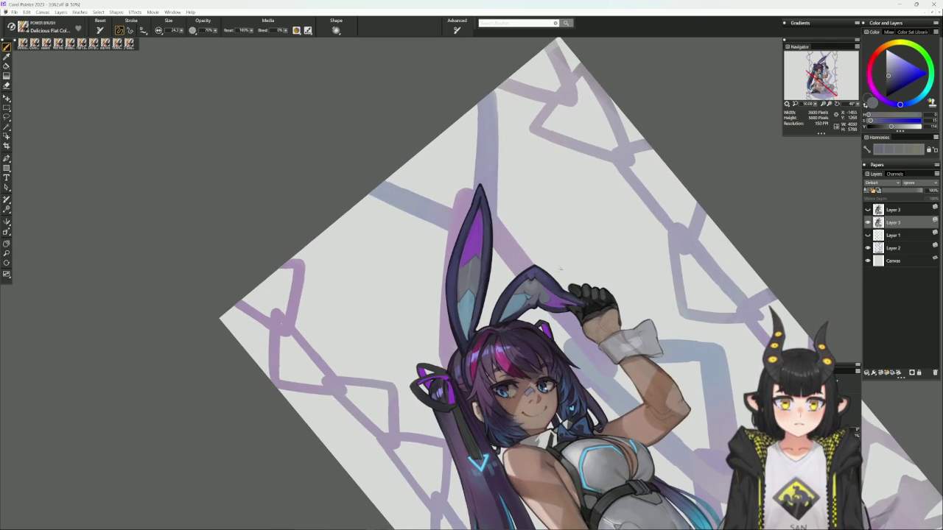
pyautogui.keyDown('alt'); pyautogui.click(538, 302); pyautogui.keyUp('alt')
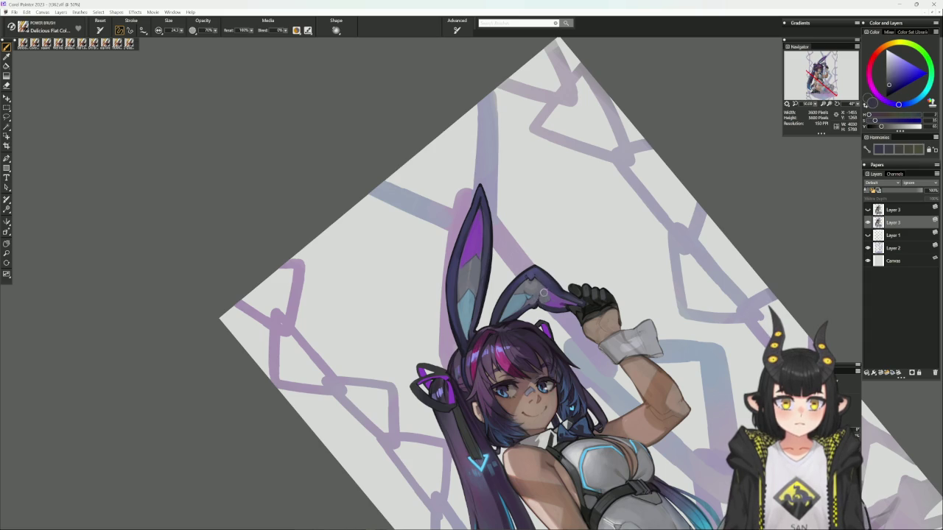
pyautogui.keyDown('alt'); pyautogui.click(538, 299); pyautogui.keyUp('alt')
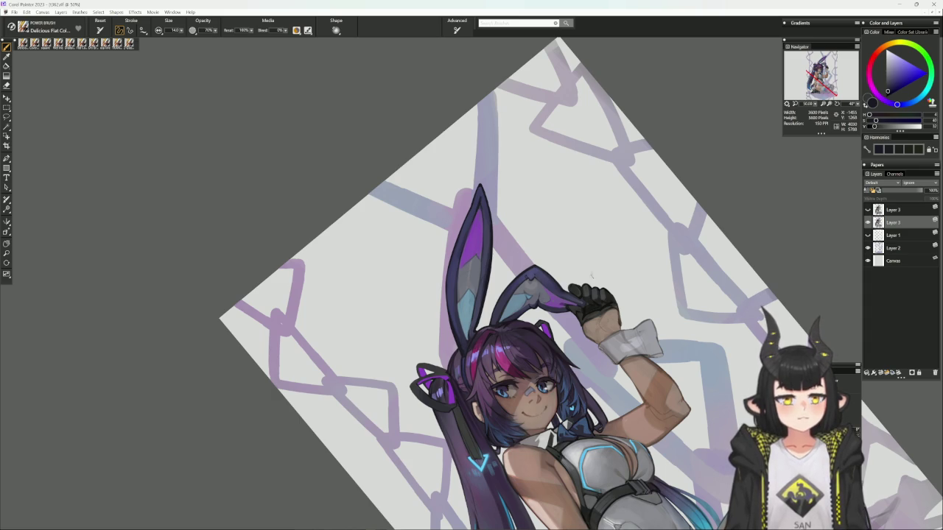
pyautogui.keyDown('alt'); pyautogui.click(525, 274); pyautogui.keyUp('alt')
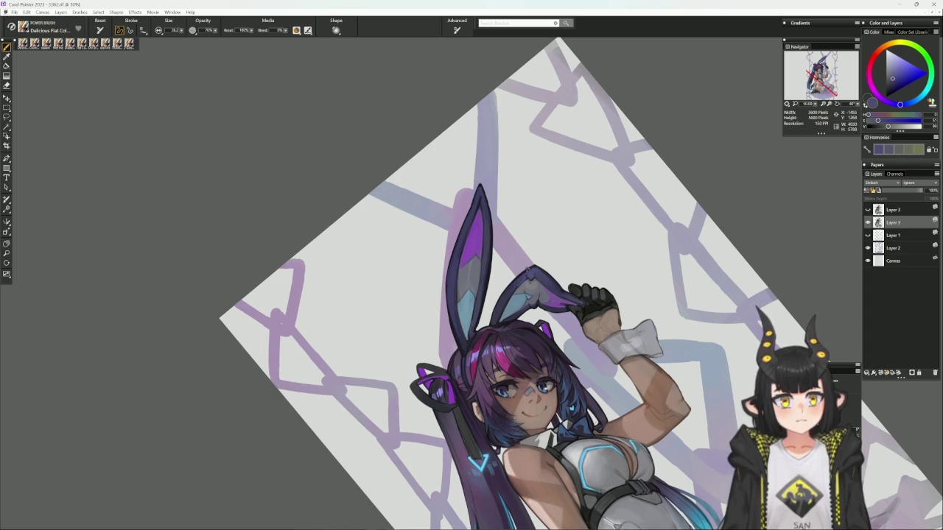
pyautogui.keyDown('alt'); pyautogui.click(527, 272); pyautogui.keyUp('alt')
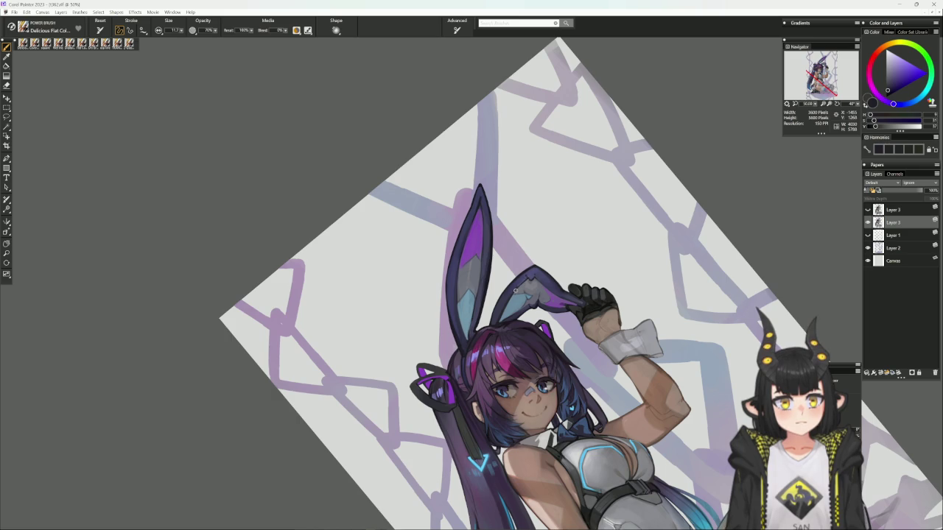
pyautogui.keyDown('alt'); pyautogui.click(519, 281); pyautogui.keyUp('alt')
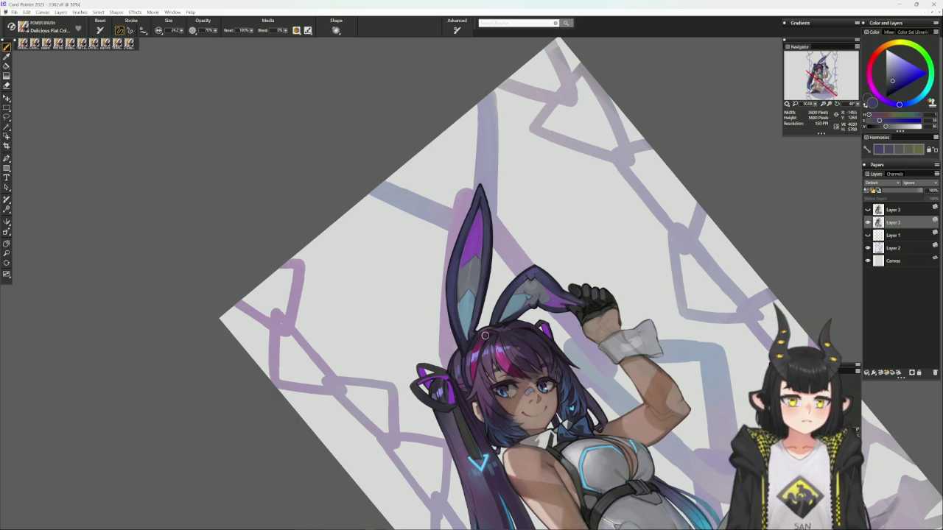
pyautogui.keyDown('alt'); pyautogui.click(595, 368); pyautogui.keyUp('alt')
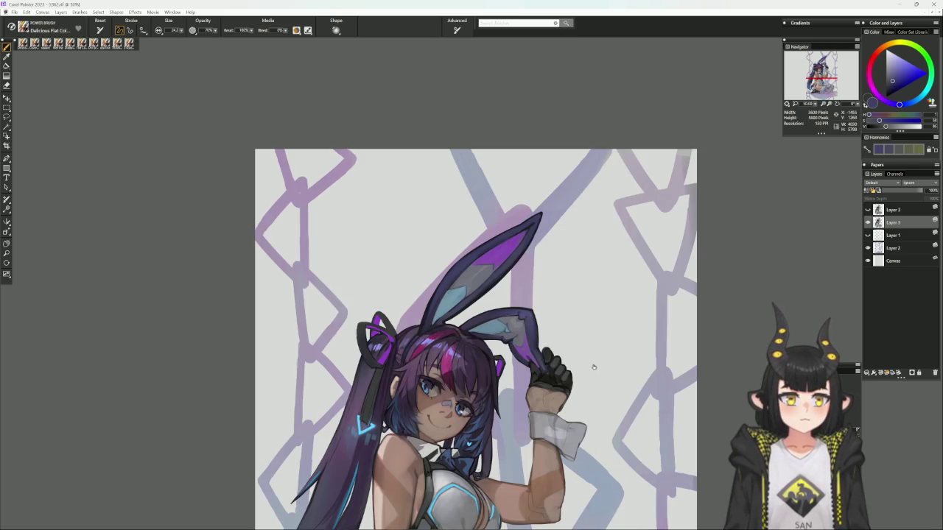
# - Paint a small dark purple stroke at the ear tip near the glove with a smaller Cover Pencil
pyautogui.moveTo(606, 344); pyautogui.dragTo(560, 412)
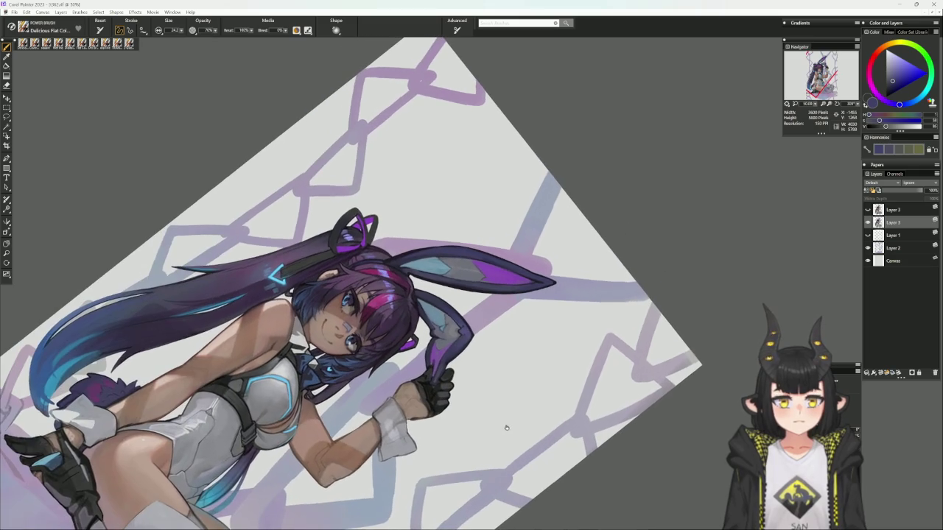
pyautogui.press('b')
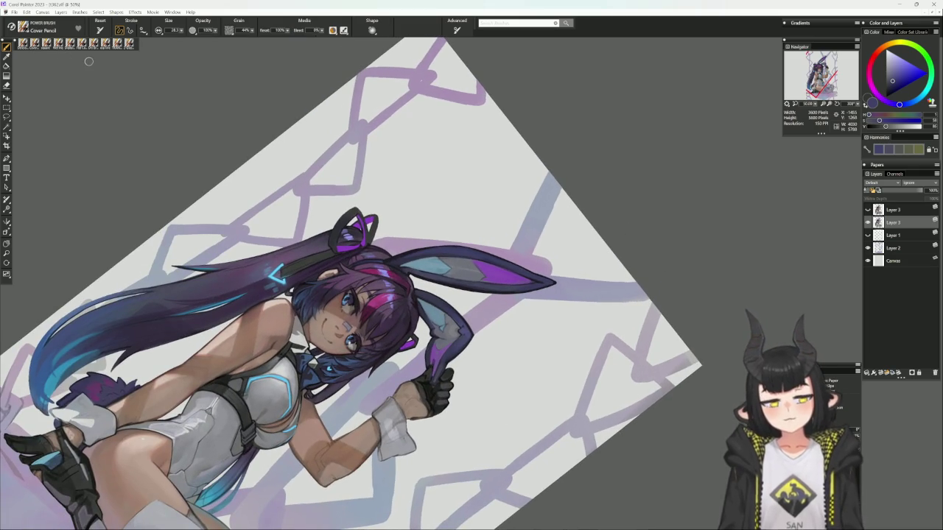
pyautogui.keyDown('alt'); pyautogui.click(452, 337); pyautogui.keyUp('alt')
pyautogui.press('[')
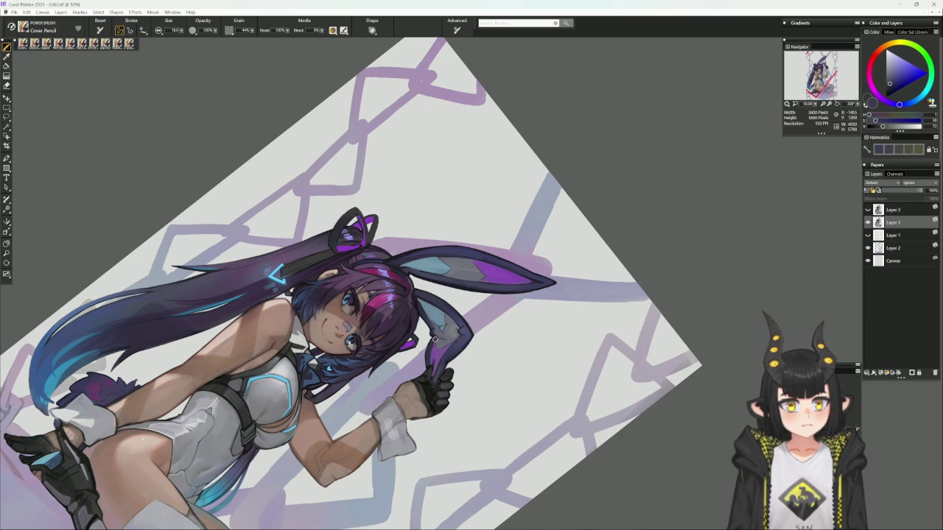
pyautogui.keyDown('alt'); pyautogui.click(434, 344); pyautogui.keyUp('alt')
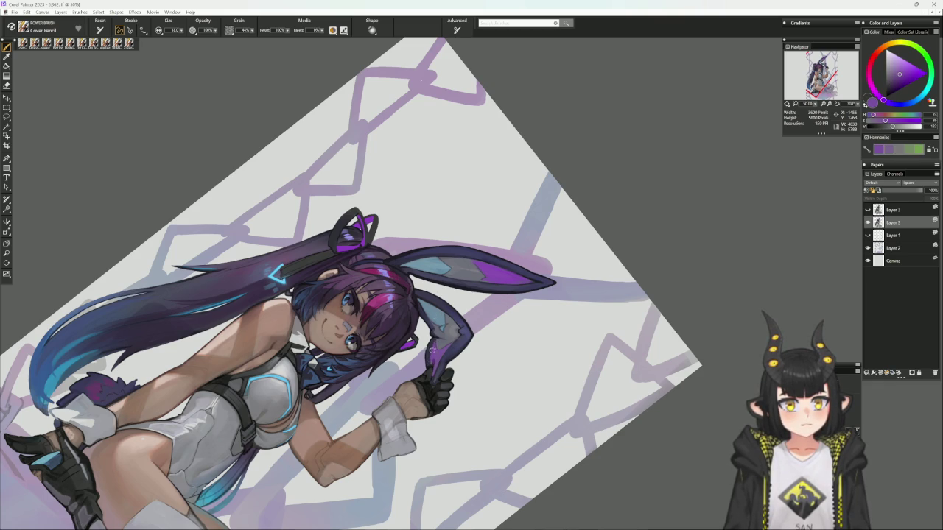
pyautogui.moveTo(430, 365); pyautogui.dragTo(432, 351)
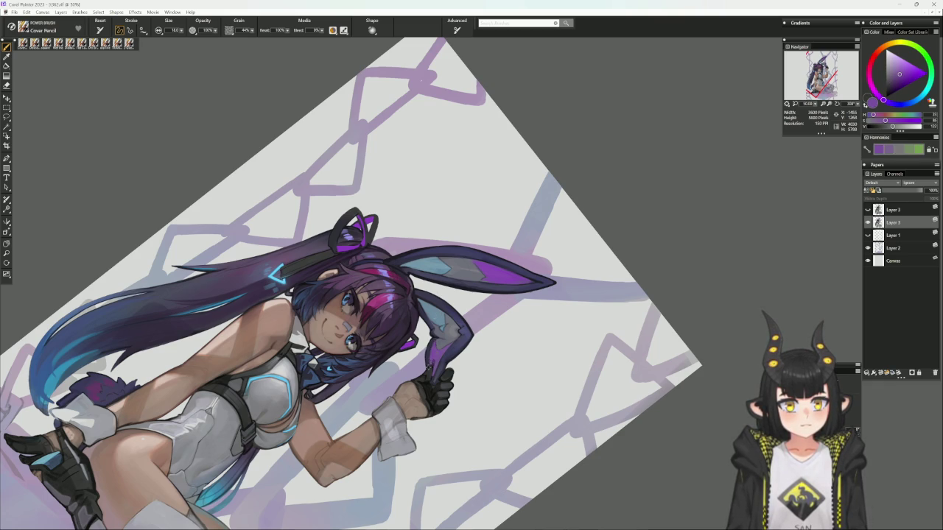
# - Sample dark and lighter desaturated blues from the ear and return the canvas upright
pyautogui.keyDown('alt'); pyautogui.click(436, 336); pyautogui.keyUp('alt')
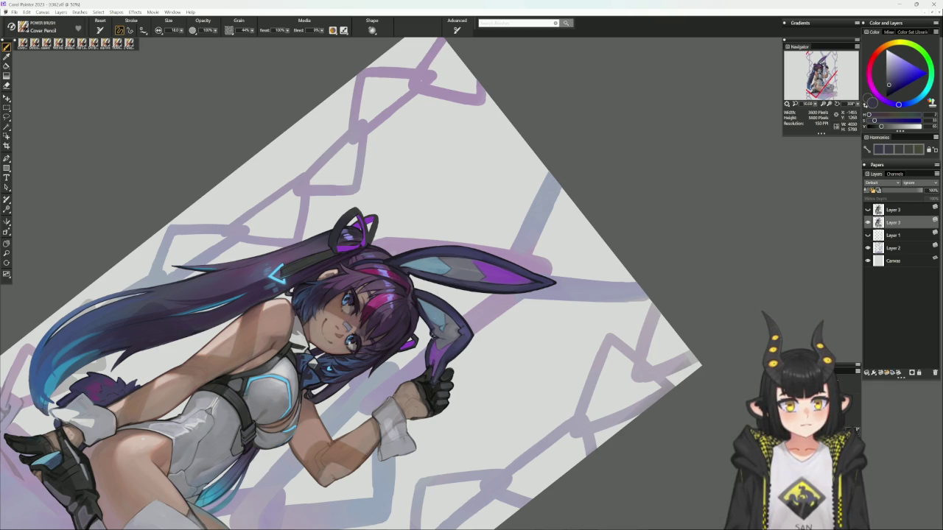
pyautogui.keyDown('alt'); pyautogui.click(438, 336); pyautogui.keyUp('alt')
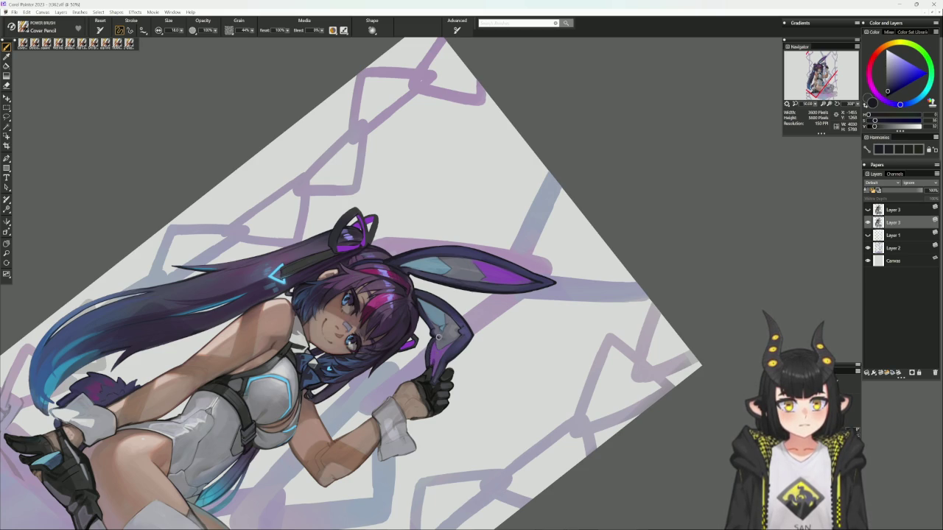
pyautogui.keyDown('alt'); pyautogui.click(411, 341); pyautogui.keyUp('alt')
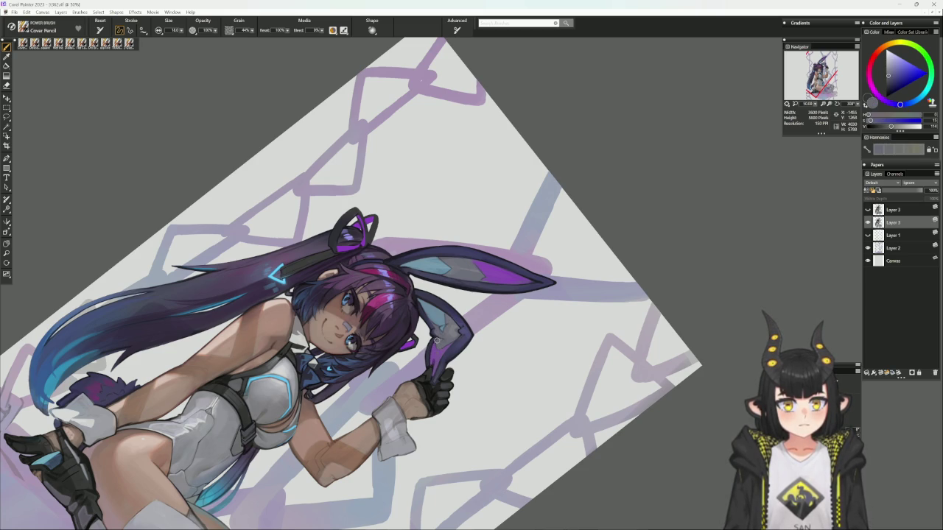
pyautogui.keyDown('alt'); pyautogui.click(441, 335); pyautogui.keyUp('alt')
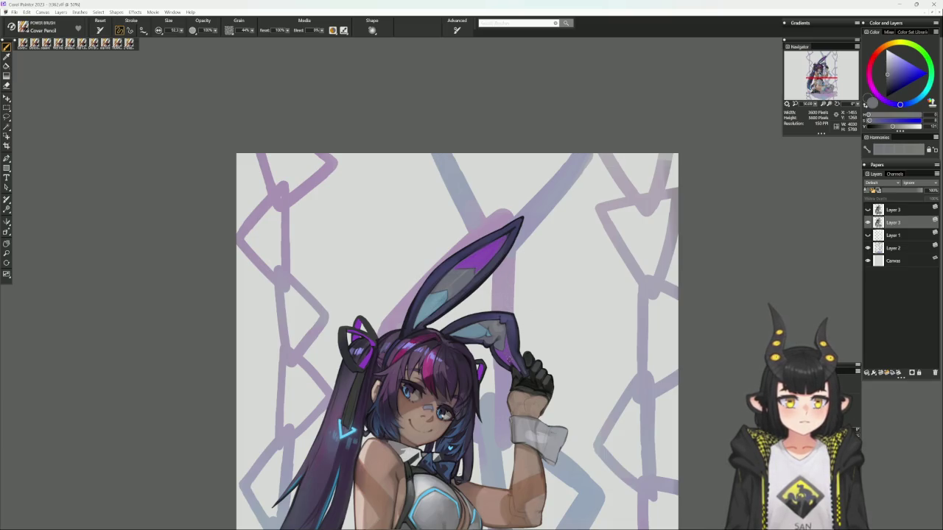
pyautogui.keyDown('alt'); pyautogui.click(505, 359); pyautogui.keyUp('alt')
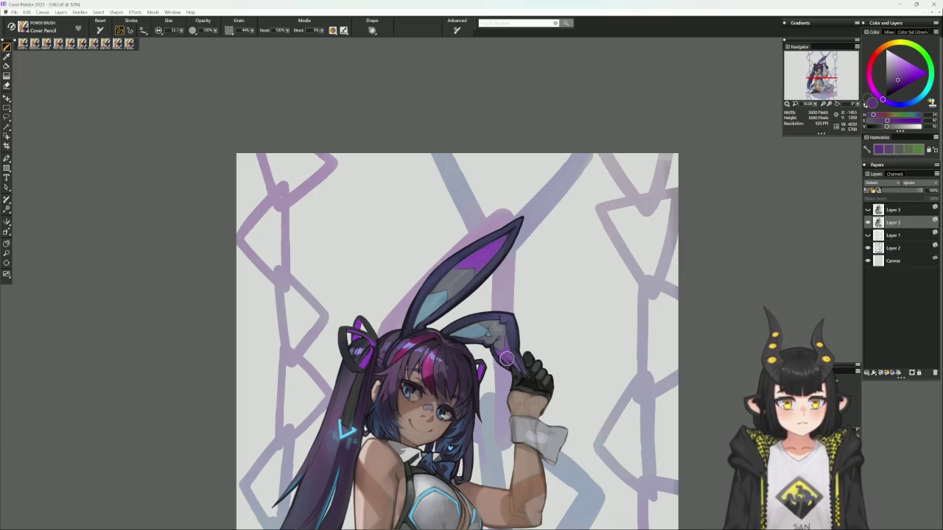
pyautogui.keyDown('alt'); pyautogui.click(509, 357); pyautogui.keyUp('alt')
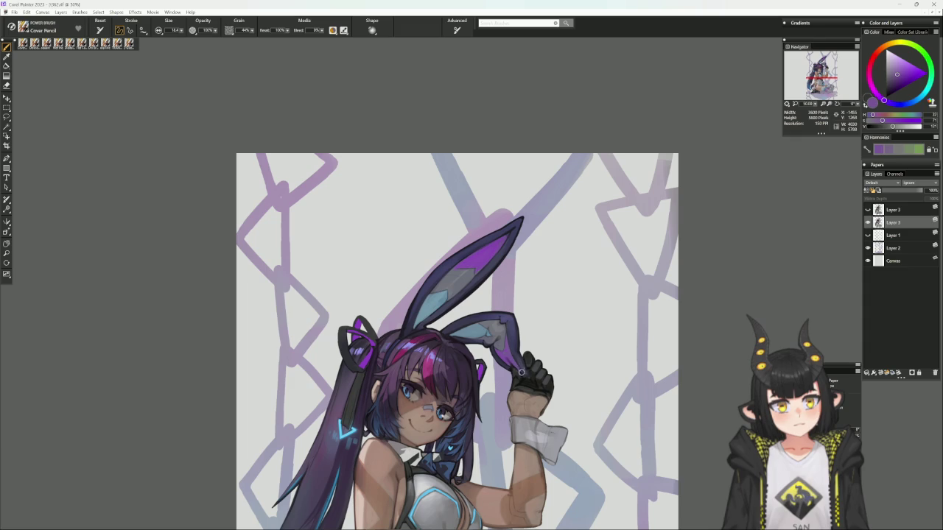
pyautogui.keyDown('alt'); pyautogui.click(524, 360); pyautogui.keyUp('alt')
pyautogui.keyDown('alt'); pyautogui.click(506, 355); pyautogui.keyUp('alt')
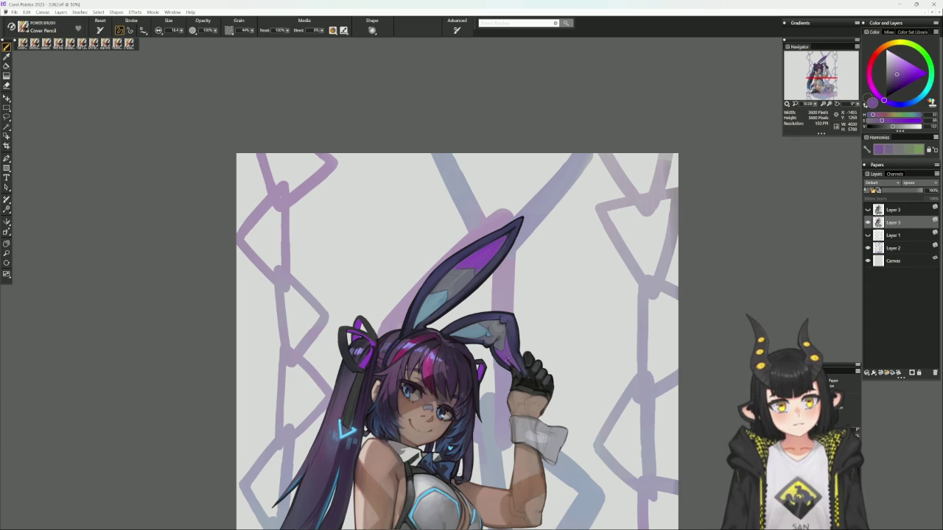
pyautogui.keyDown('alt'); pyautogui.click(506, 359); pyautogui.keyUp('alt')
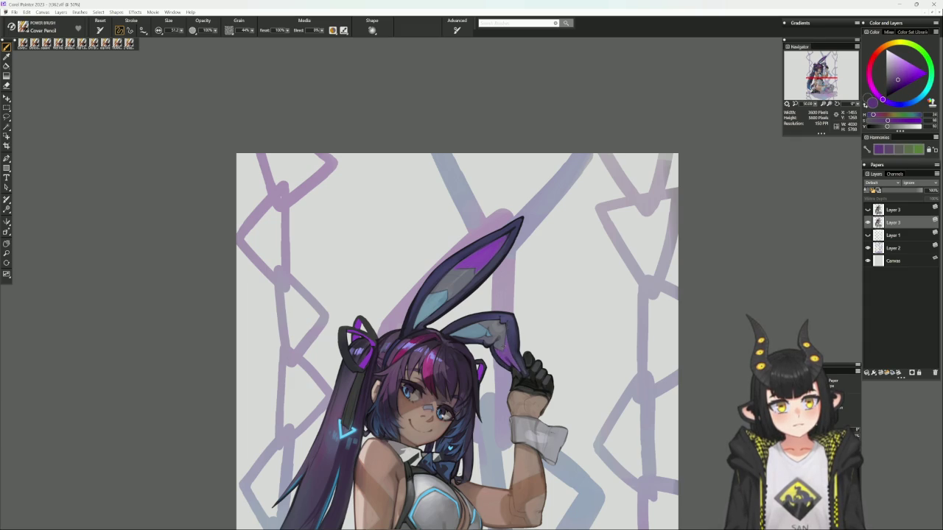
pyautogui.keyDown('alt'); pyautogui.click(505, 348); pyautogui.keyUp('alt')
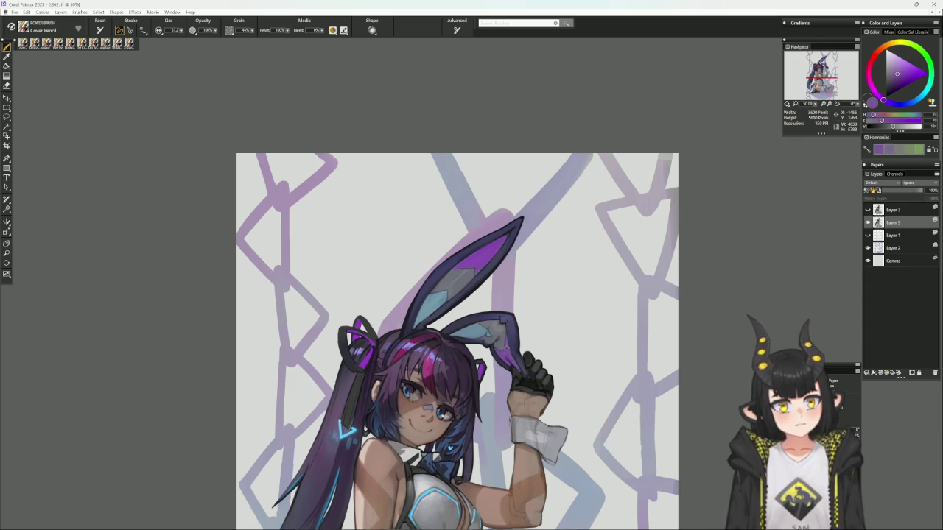
pyautogui.keyDown('alt'); pyautogui.click(505, 347); pyautogui.keyUp('alt')
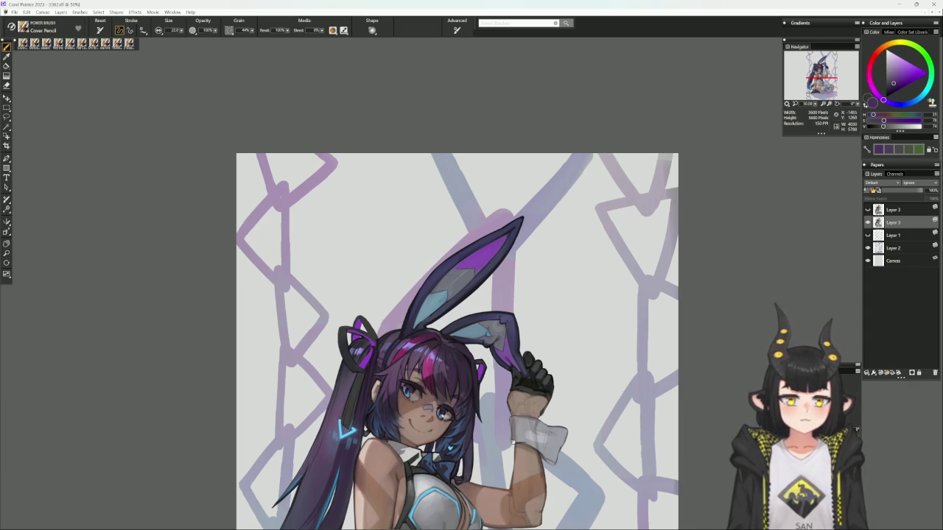
pyautogui.scroll(-1, 538, 421)
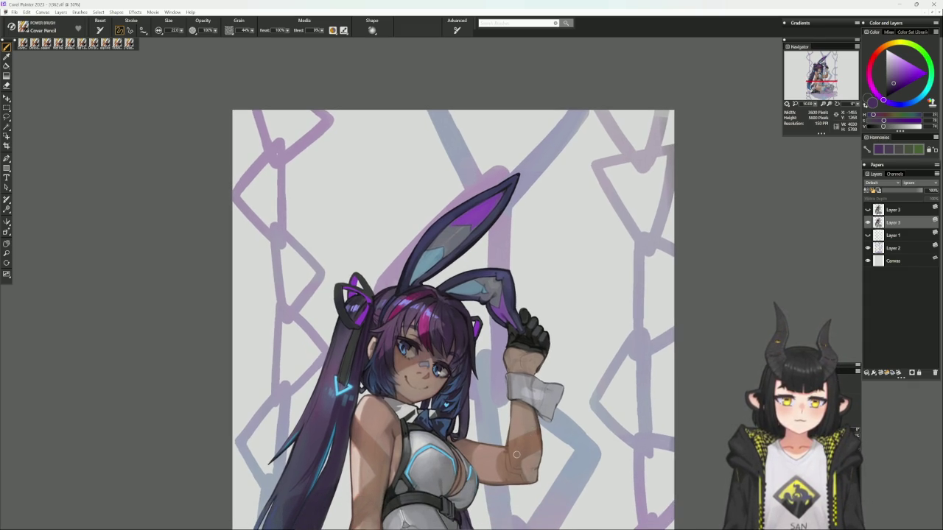
pyautogui.moveTo(516, 454); pyautogui.dragTo(634, 486)
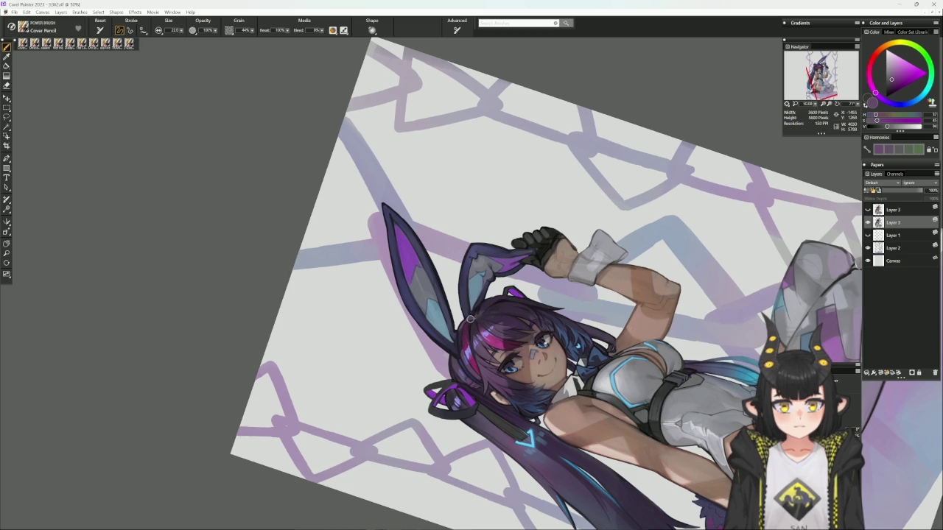
# - Sample dark purple, magenta and blue hair tones with the flat colour brush, then straighten the canvas
pyautogui.keyDown('alt'); pyautogui.click(473, 314); pyautogui.keyUp('alt')
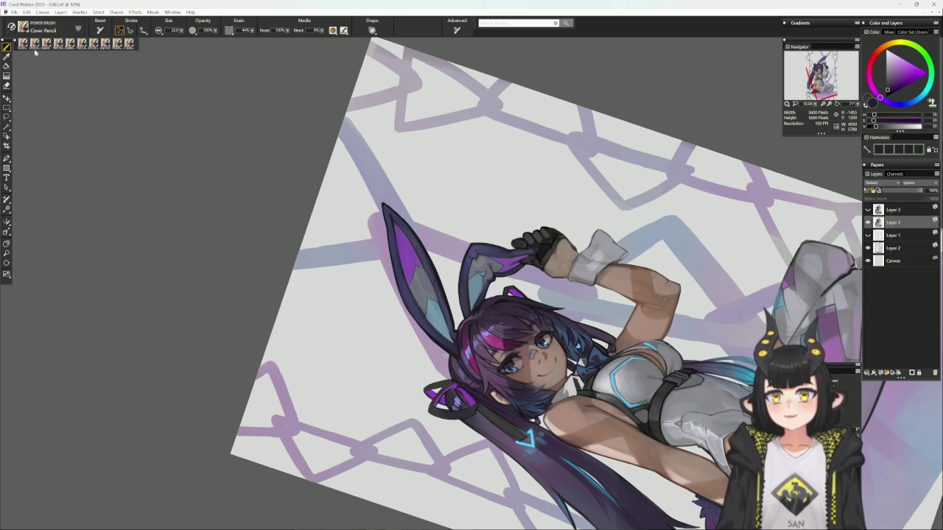
pyautogui.click(106, 43)
pyautogui.keyDown('alt'); pyautogui.click(468, 316); pyautogui.keyUp('alt')
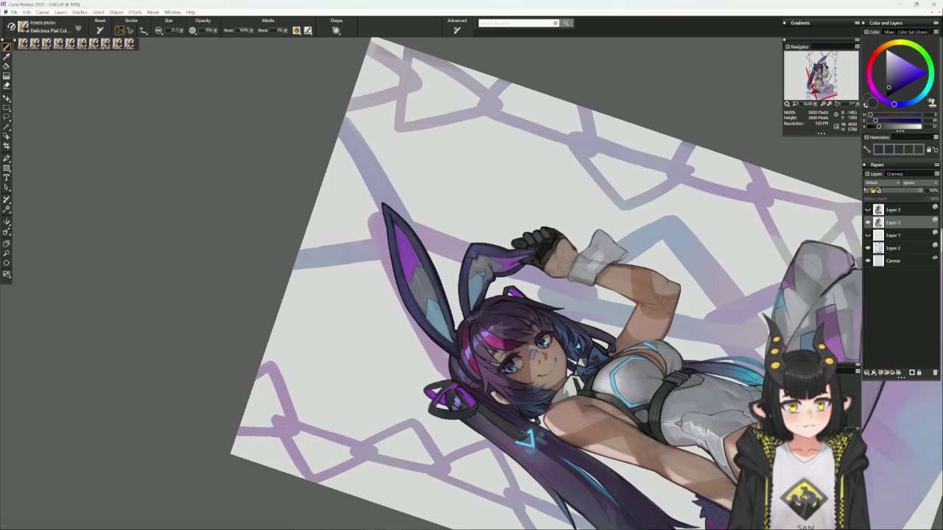
pyautogui.keyDown('alt'); pyautogui.click(471, 315); pyautogui.keyUp('alt')
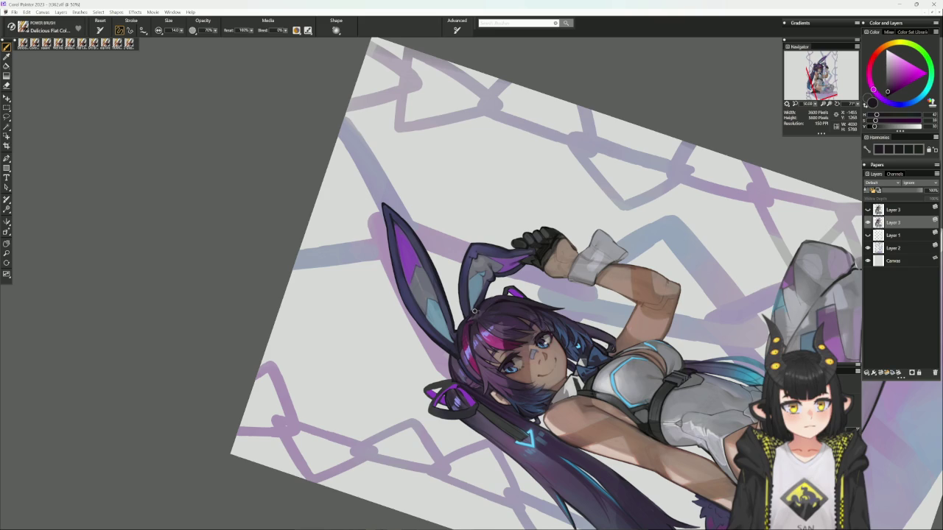
pyautogui.keyDown('alt'); pyautogui.click(471, 317); pyautogui.keyUp('alt')
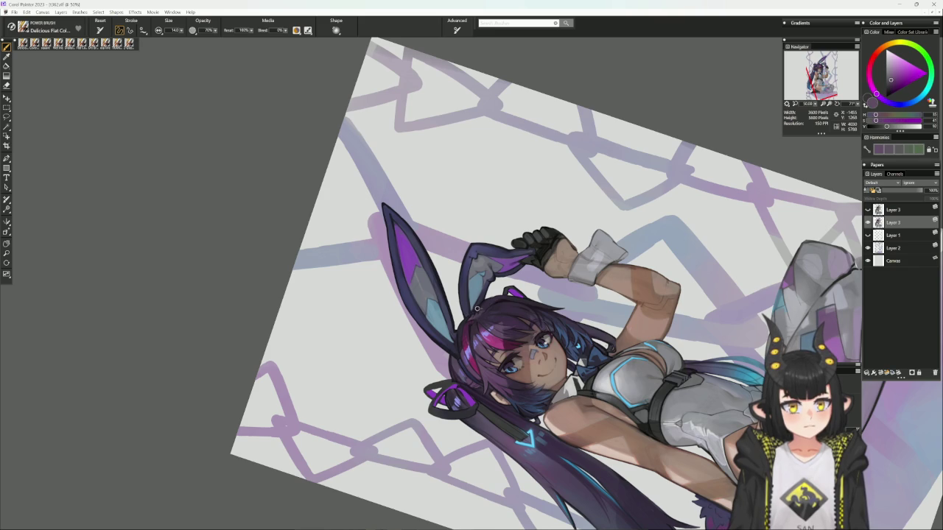
pyautogui.keyDown('alt'); pyautogui.click(474, 315); pyautogui.keyUp('alt')
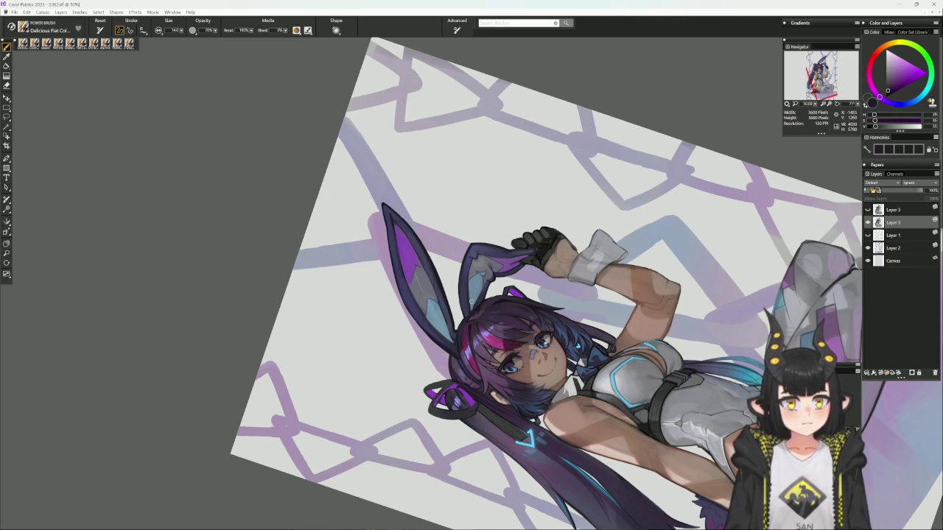
pyautogui.keyDown('alt'); pyautogui.click(466, 318); pyautogui.keyUp('alt')
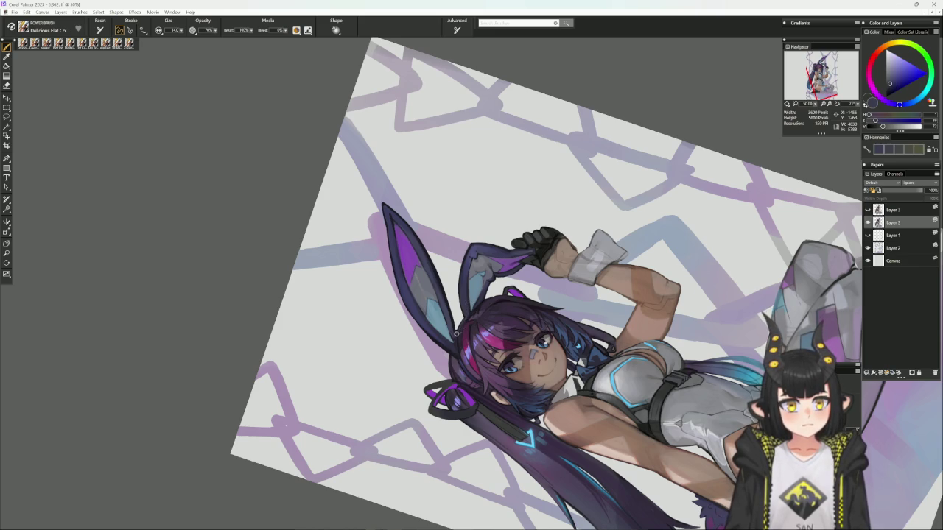
pyautogui.keyDown('alt'); pyautogui.click(465, 313); pyautogui.keyUp('alt')
pyautogui.moveTo(474, 263); pyautogui.dragTo(491, 298)
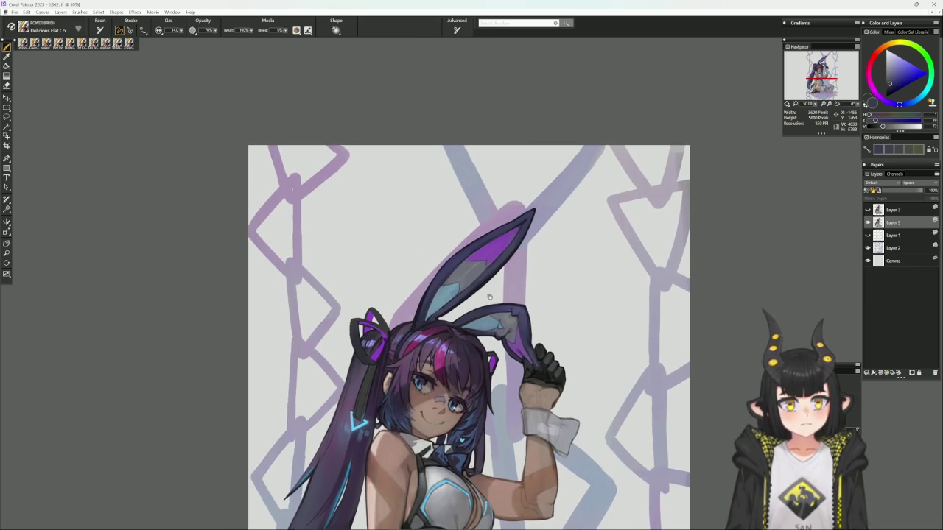
# - Rotate the canvas about 30° and sample purple and grey tones from the ear
pyautogui.keyDown('alt'); pyautogui.click(424, 302); pyautogui.keyUp('alt')
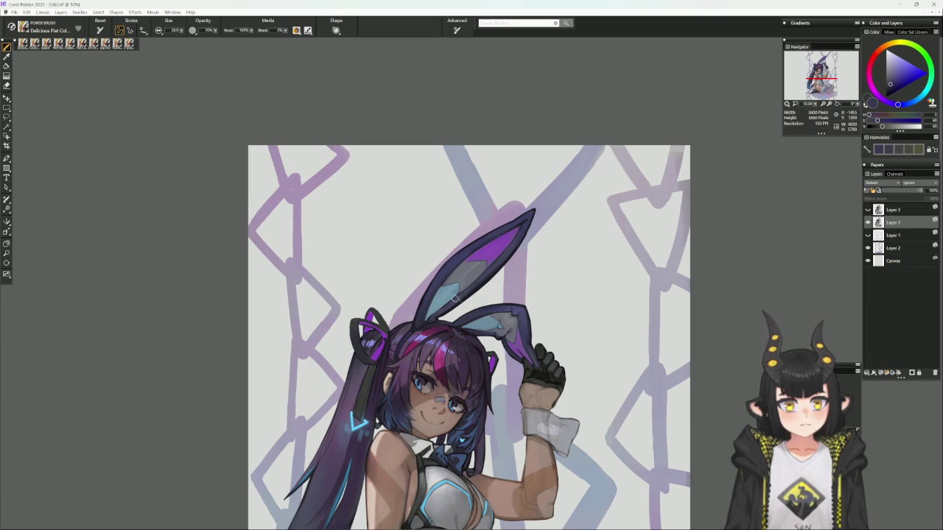
pyautogui.keyDown('alt'); pyautogui.click(415, 326); pyautogui.keyUp('alt')
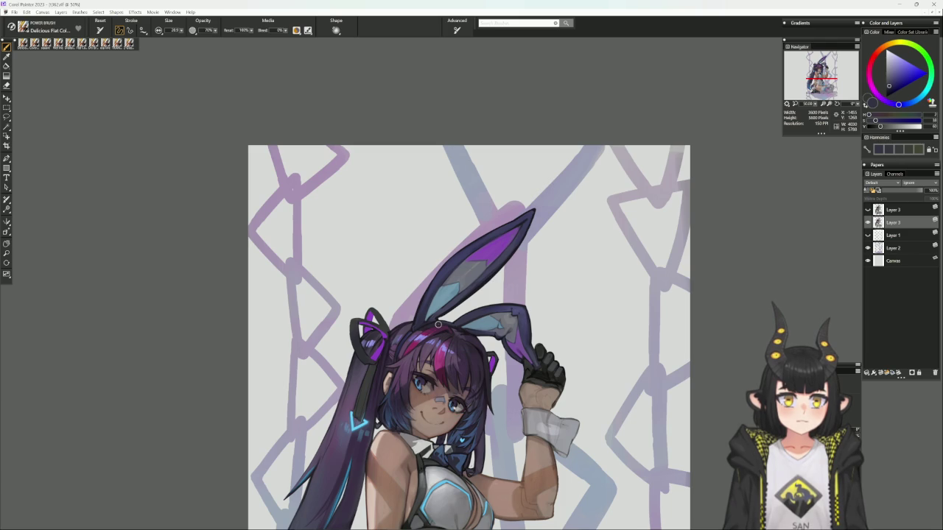
pyautogui.moveTo(439, 326); pyautogui.dragTo(429, 344)
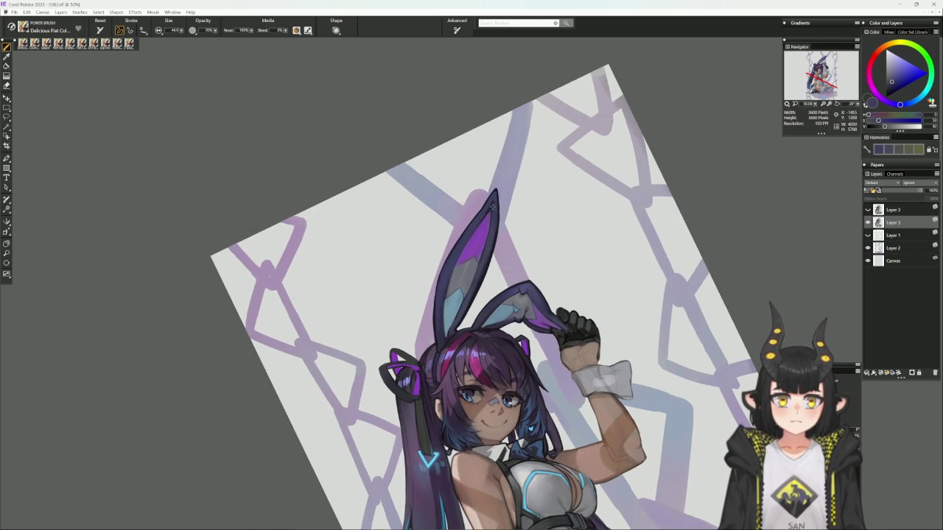
pyautogui.keyDown('alt'); pyautogui.click(489, 209); pyautogui.keyUp('alt')
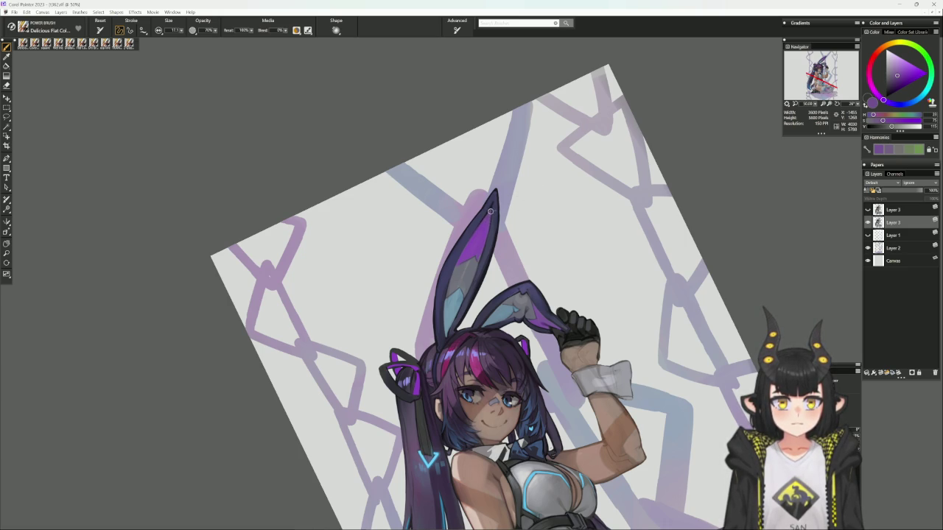
pyautogui.keyDown('alt'); pyautogui.click(475, 255); pyautogui.keyUp('alt')
pyautogui.keyDown('alt'); pyautogui.click(481, 255); pyautogui.keyUp('alt')
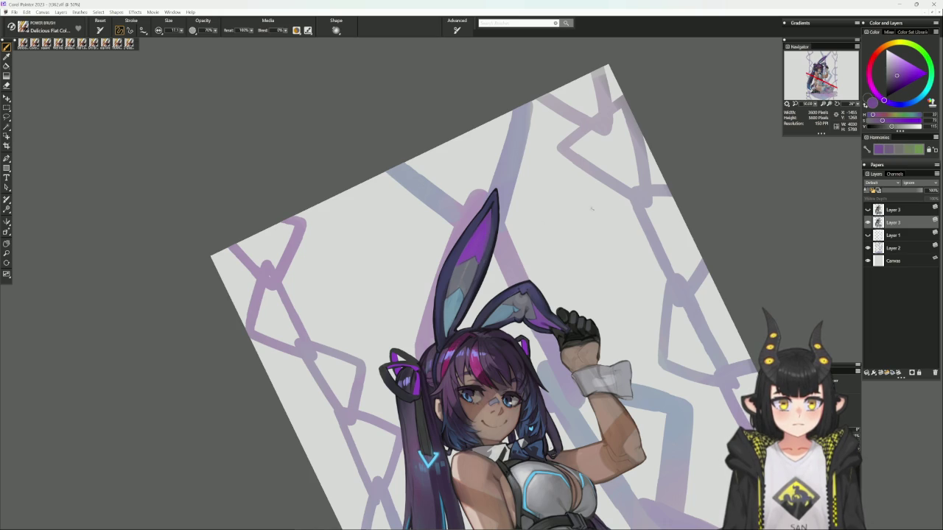
pyautogui.keyDown('alt'); pyautogui.click(476, 265); pyautogui.keyUp('alt')
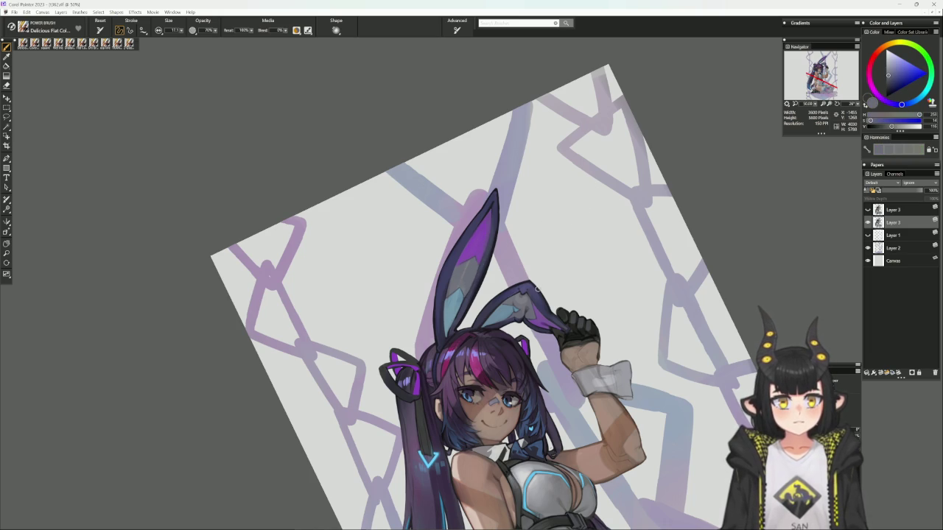
# - Turn the canvas nearly upside down and paint a darker purple stroke along the ear blade
pyautogui.moveTo(598, 318)
pyautogui.mouseDown()
pyautogui.moveTo(596, 179)
pyautogui.moveTo(432, 133)
pyautogui.moveTo(393, 143)
pyautogui.moveTo(463, 133)
pyautogui.moveTo(414, 345)
pyautogui.mouseUp()
pyautogui.keyDown('alt'); pyautogui.click(416, 364); pyautogui.keyUp('alt')
pyautogui.moveTo(443, 335); pyautogui.dragTo(415, 365)
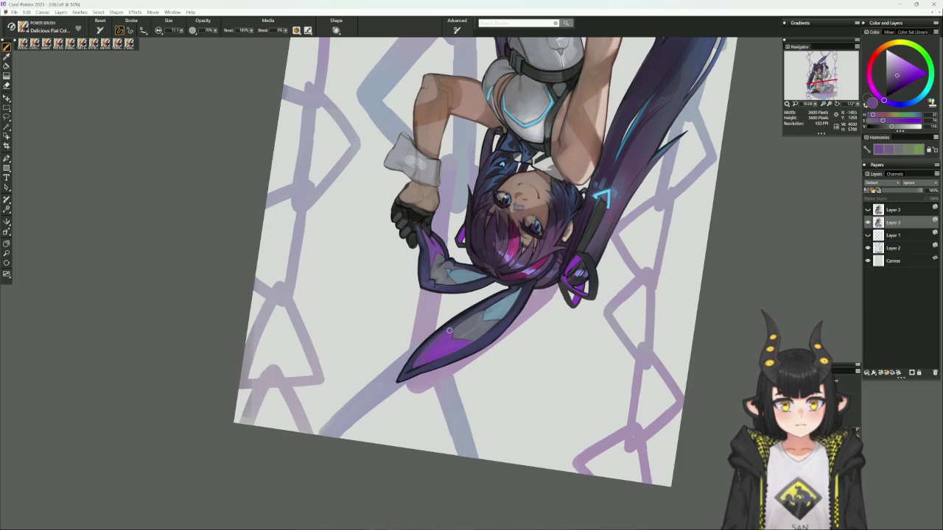
# - Zoom on the head and ear, load the Cover Pencil with near-black hair purple, and reset rotation
pyautogui.keyDown('alt'); pyautogui.click(453, 330); pyautogui.keyUp('alt')
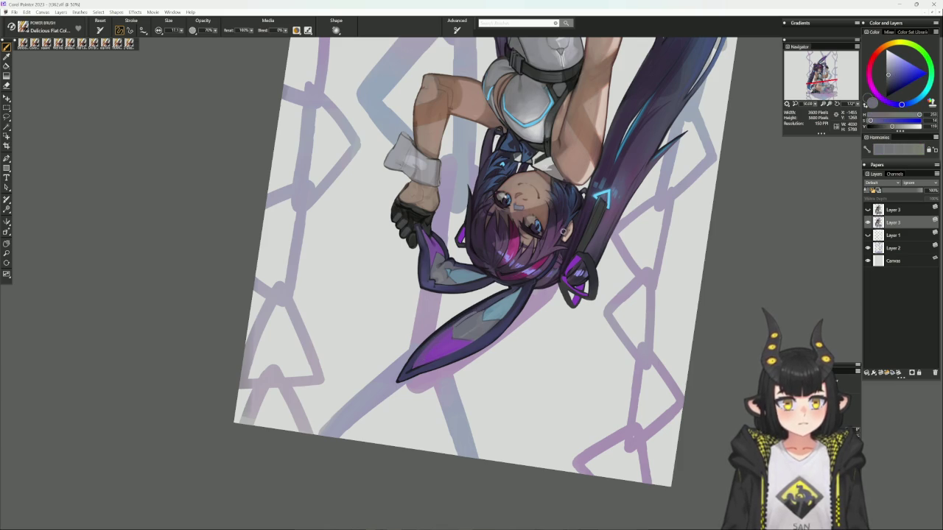
pyautogui.moveTo(474, 313); pyautogui.dragTo(513, 264)
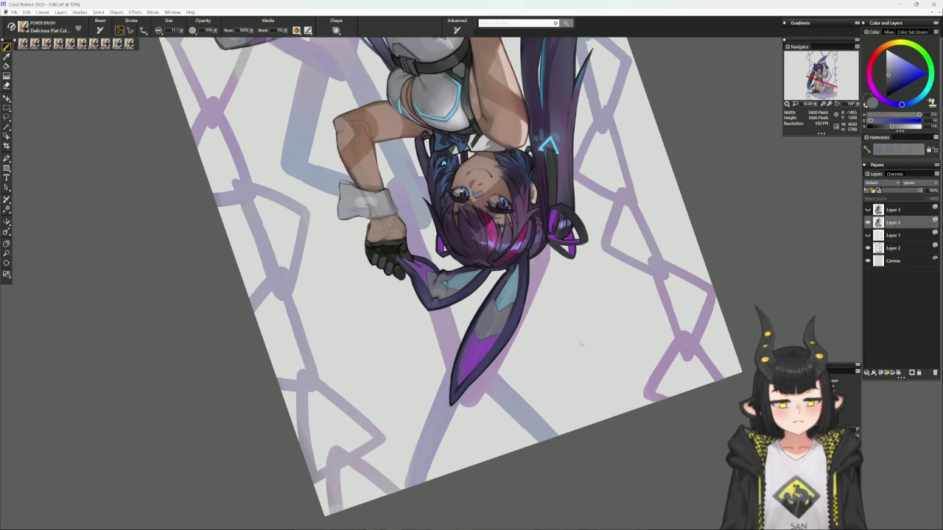
pyautogui.moveTo(617, 329); pyautogui.dragTo(586, 215)
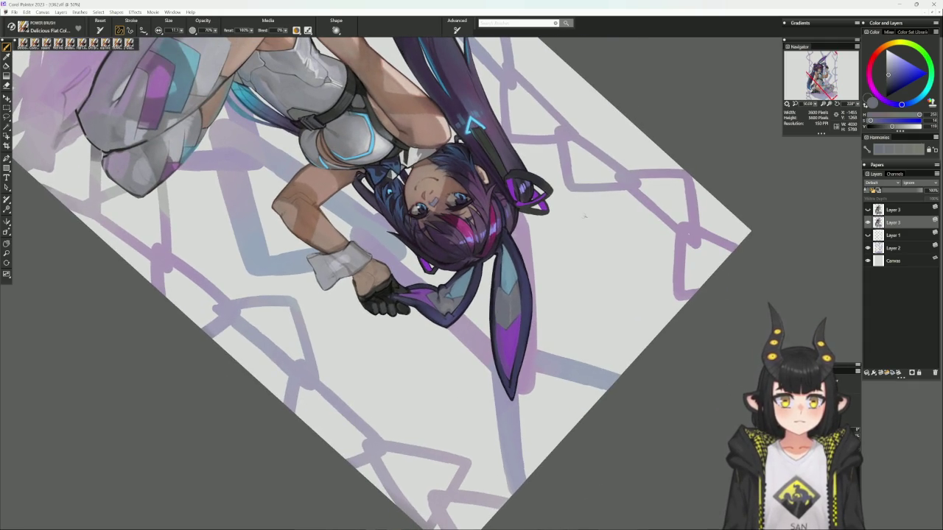
pyautogui.keyDown('alt'); pyautogui.click(500, 256); pyautogui.keyUp('alt')
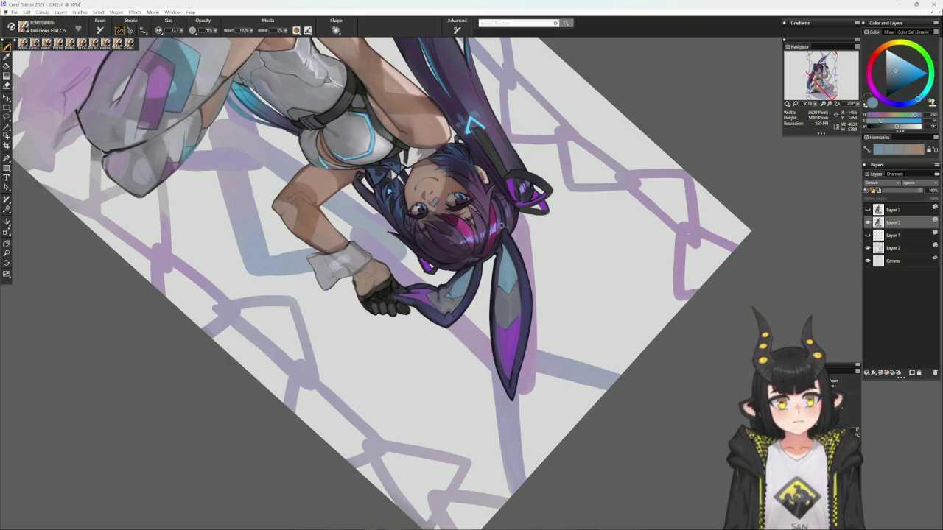
pyautogui.press('b')
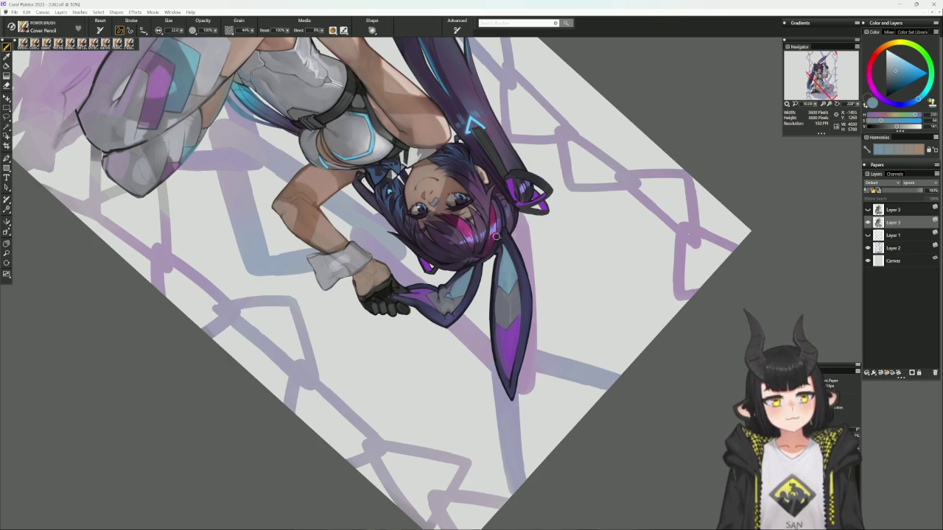
pyautogui.keyDown('alt'); pyautogui.click(504, 254); pyautogui.keyUp('alt')
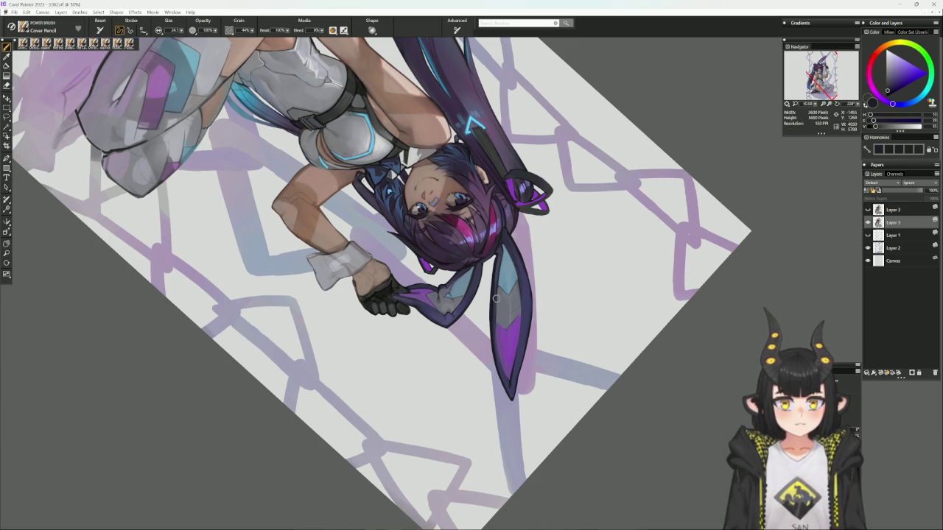
pyautogui.keyDown('alt'); pyautogui.click(528, 283); pyautogui.keyUp('alt')
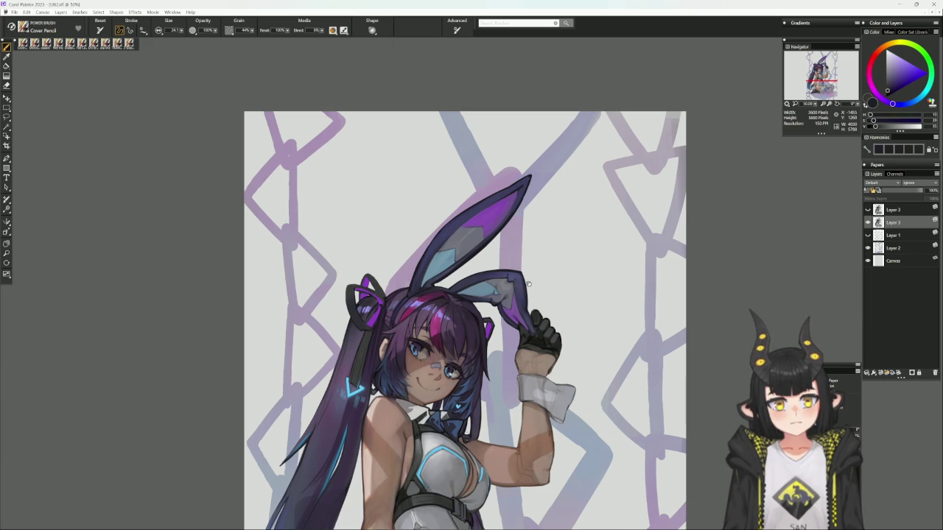
# - Set the flat colour brush radius to 56 and sample grey and dark purple tones
pyautogui.moveTo(528, 283); pyautogui.dragTo(572, 232)
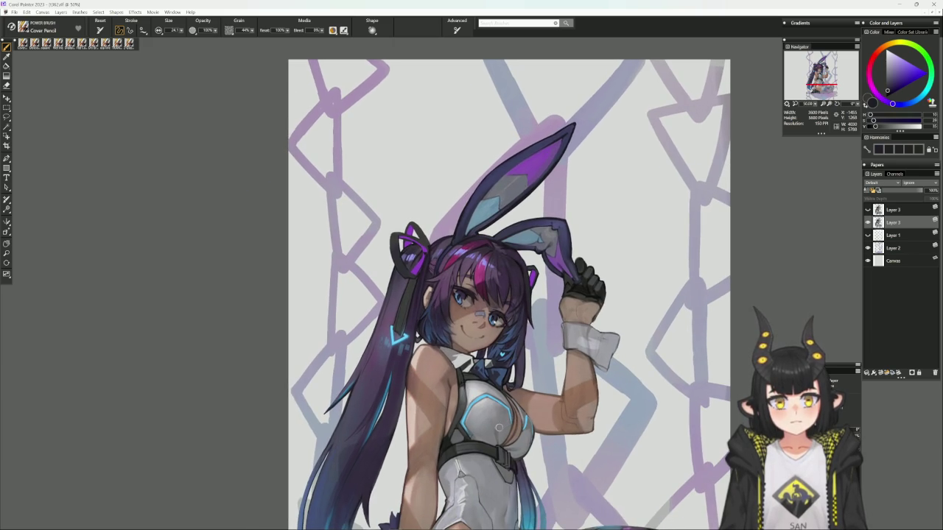
pyautogui.click(93, 43)
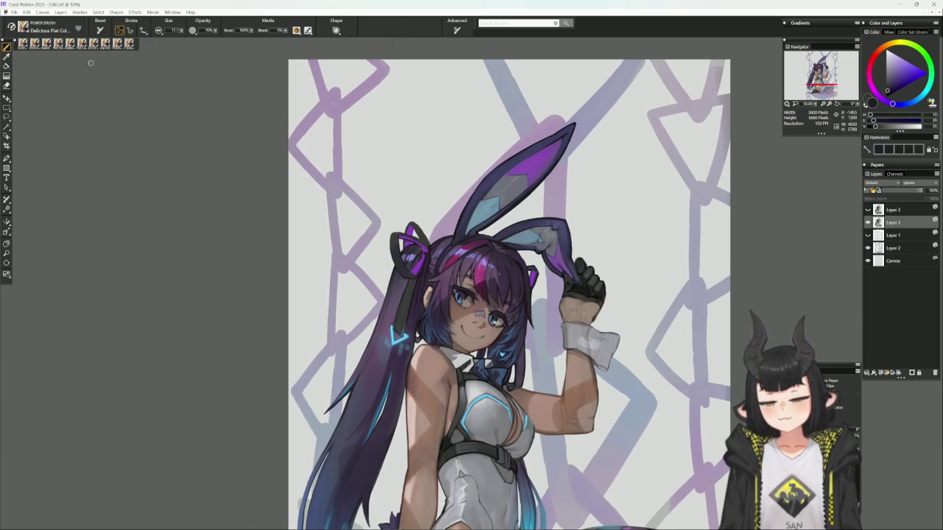
pyautogui.keyDown('alt'); pyautogui.click(464, 294); pyautogui.keyUp('alt')
pyautogui.moveTo(464, 295); pyautogui.dragTo(460, 296)
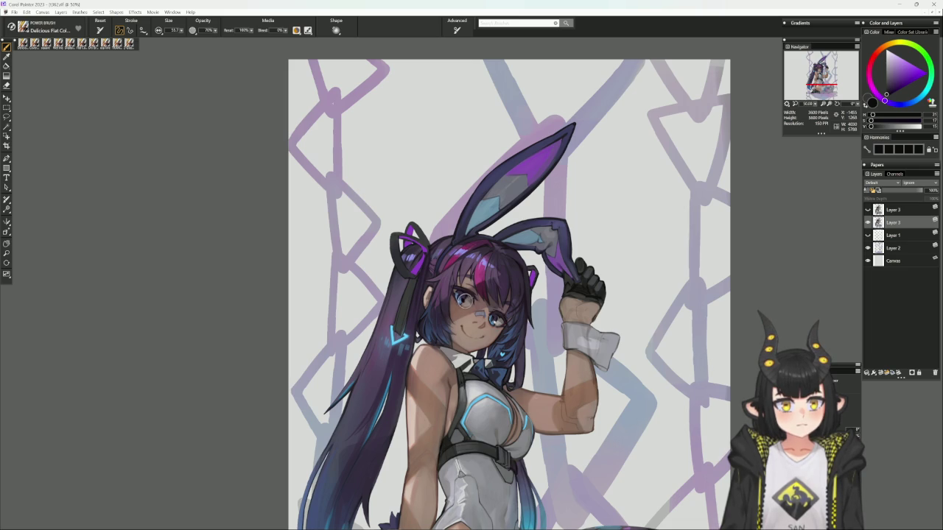
pyautogui.keyDown('alt'); pyautogui.click(463, 302); pyautogui.keyUp('alt')
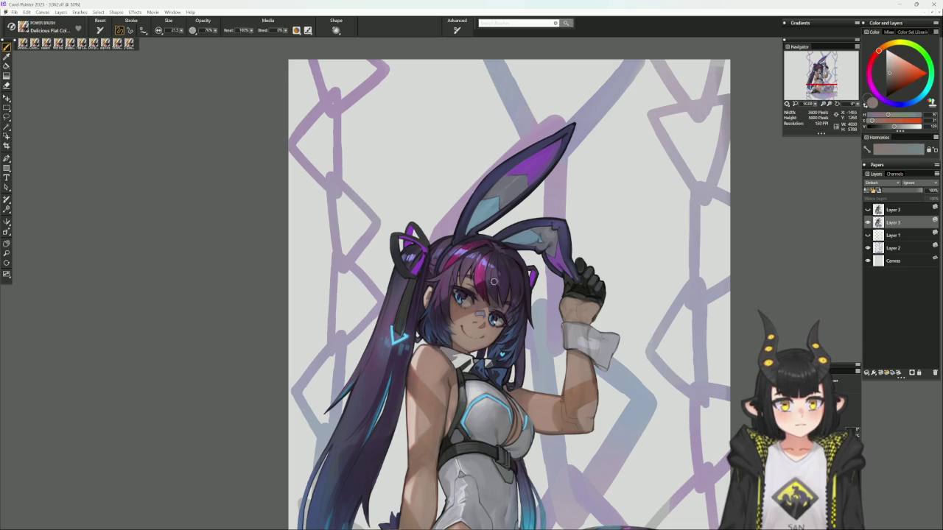
pyautogui.keyDown('alt'); pyautogui.click(497, 319); pyautogui.keyUp('alt')
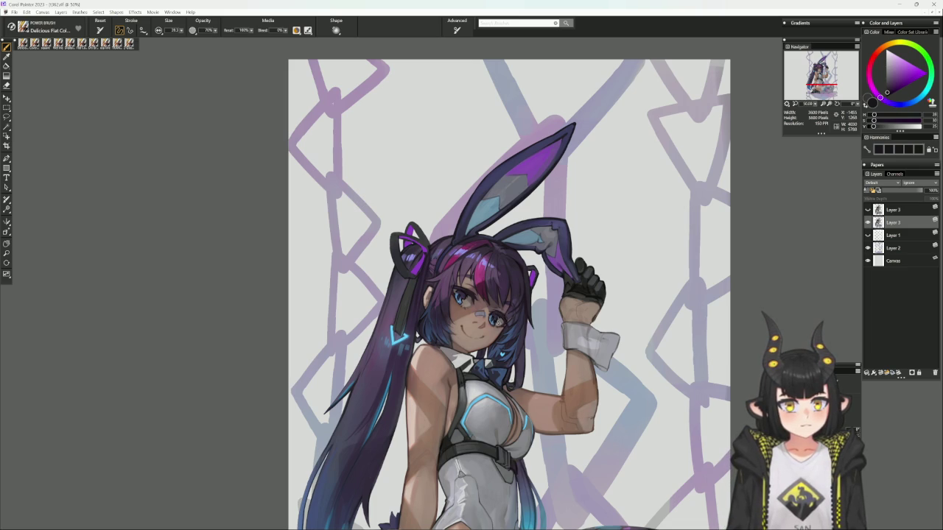
pyautogui.keyDown('alt'); pyautogui.click(496, 321); pyautogui.keyUp('alt')
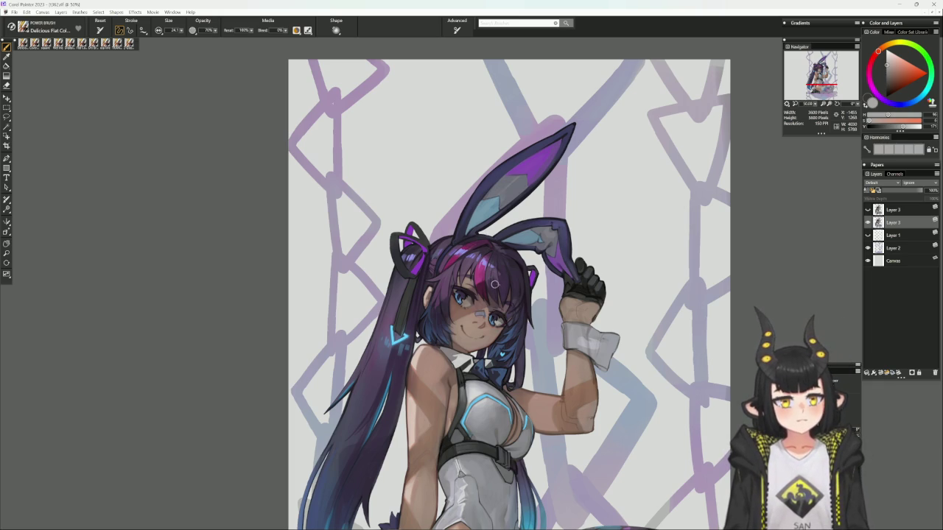
# - Sample dark, near-black and pink tones around the eye and cheek
pyautogui.keyDown('alt'); pyautogui.click(497, 316); pyautogui.keyUp('alt')
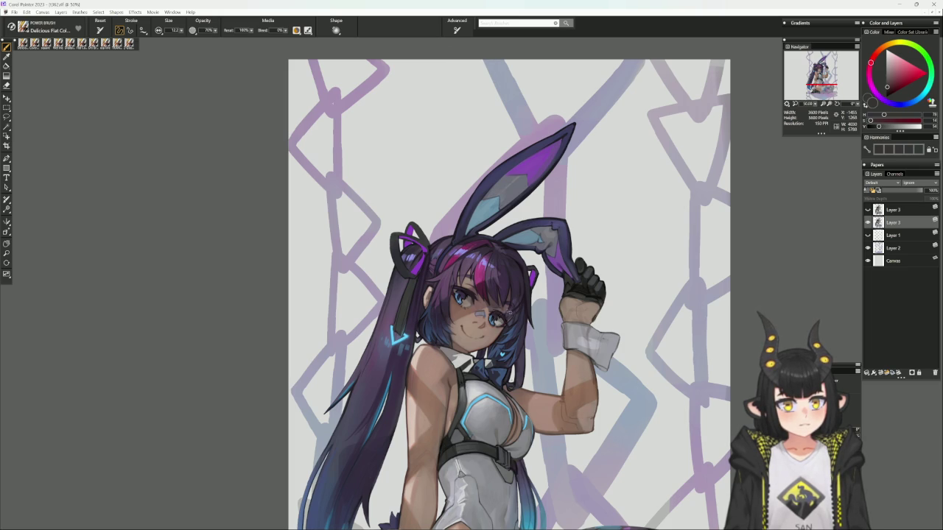
pyautogui.keyDown('alt'); pyautogui.click(499, 315); pyautogui.keyUp('alt')
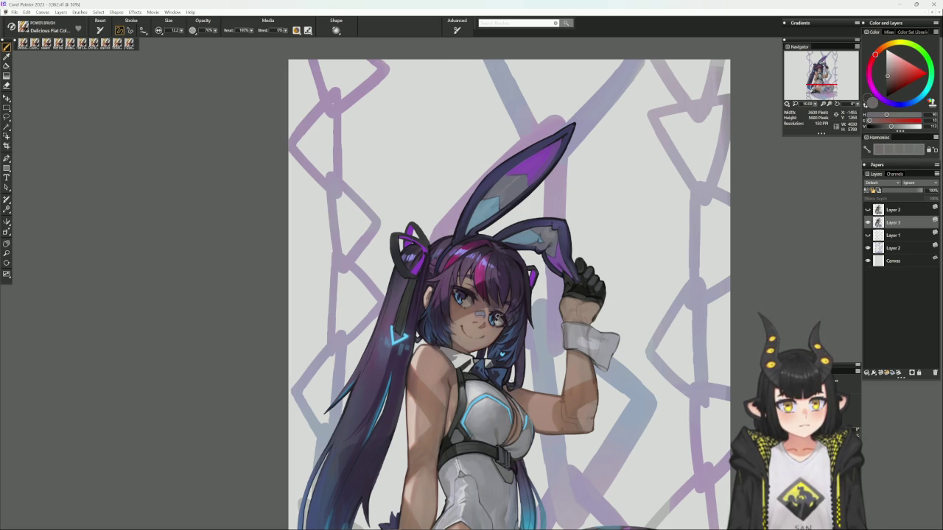
pyautogui.keyDown('alt'); pyautogui.click(498, 310); pyautogui.keyUp('alt')
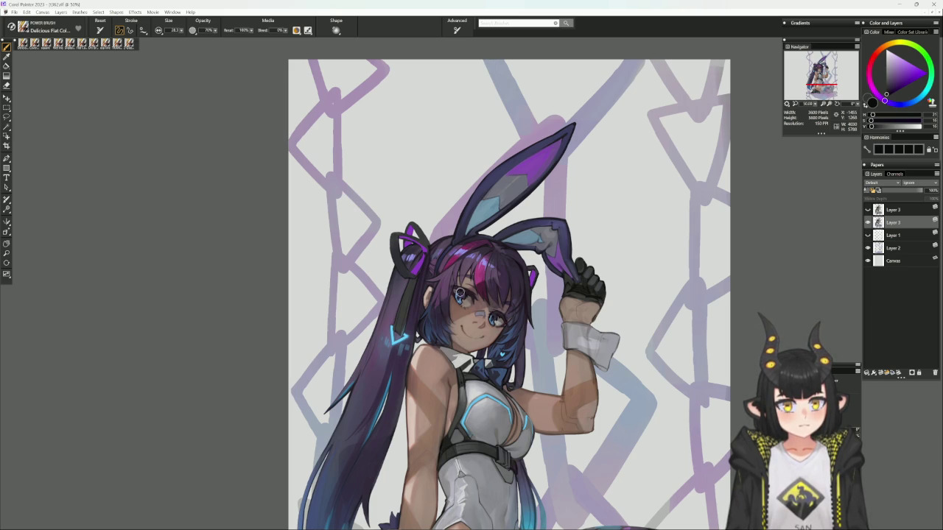
pyautogui.keyDown('alt'); pyautogui.click(501, 319); pyautogui.keyUp('alt')
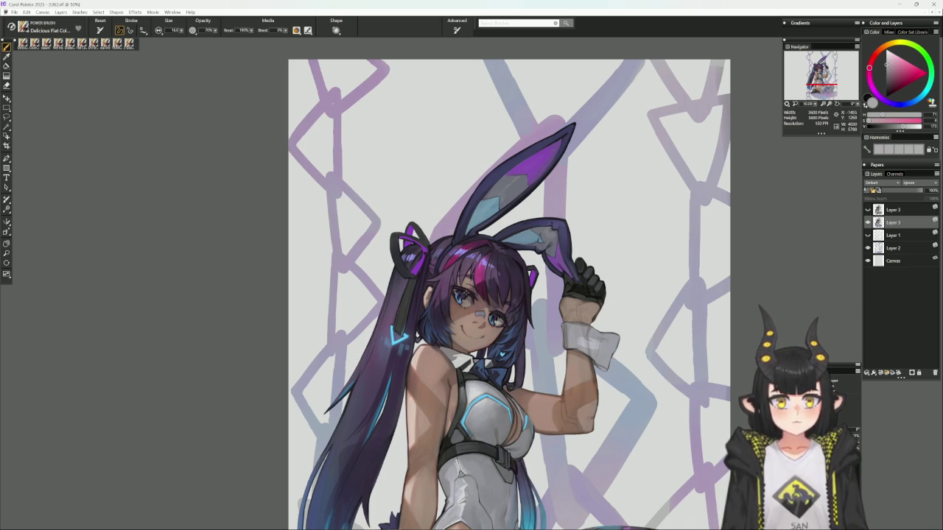
pyautogui.keyDown('alt'); pyautogui.click(465, 296); pyautogui.keyUp('alt')
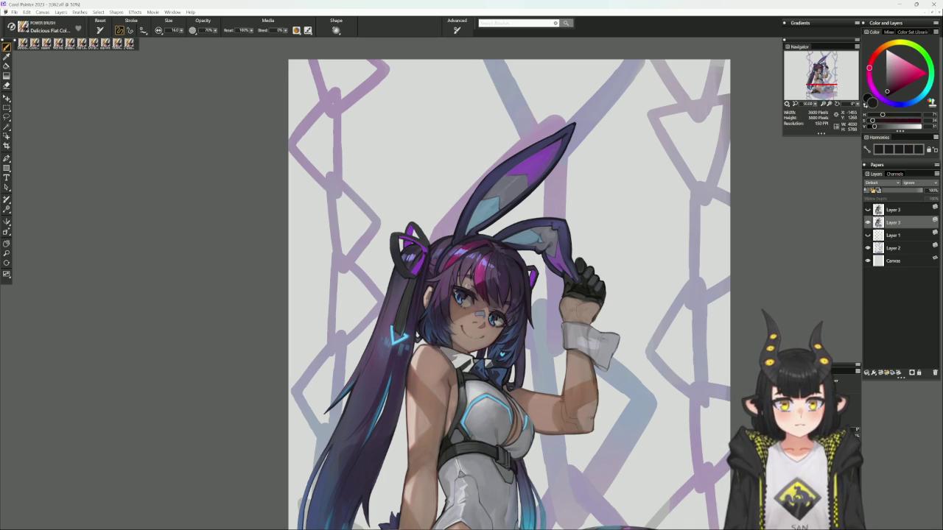
pyautogui.keyDown('alt'); pyautogui.click(469, 294); pyautogui.keyUp('alt')
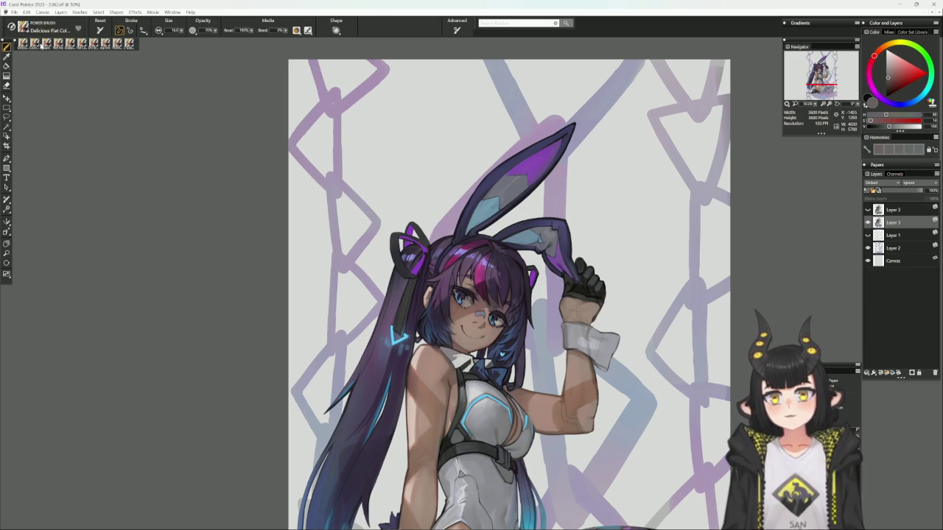
# - Switch to the Cover Pencil and sample the eye's blue and dark purple from eye and hair
pyautogui.press('b')
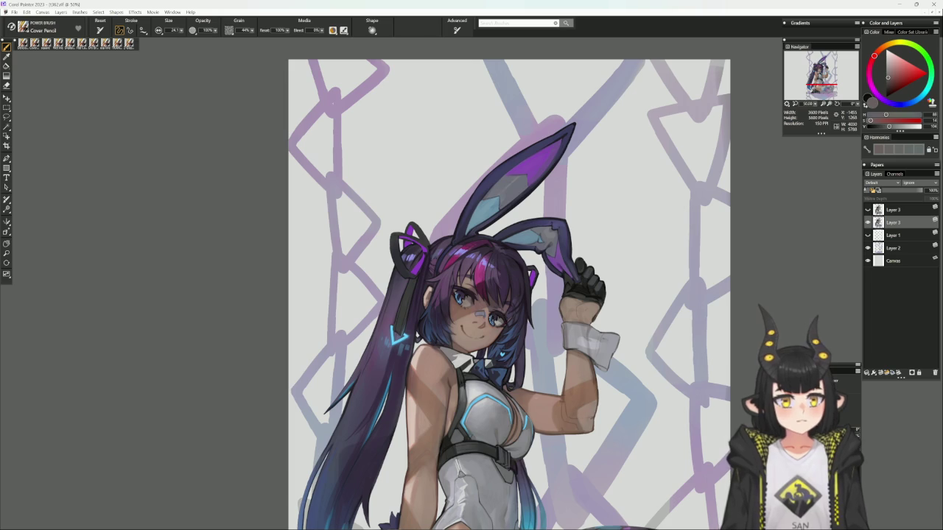
pyautogui.keyDown('alt'); pyautogui.click(458, 295); pyautogui.keyUp('alt')
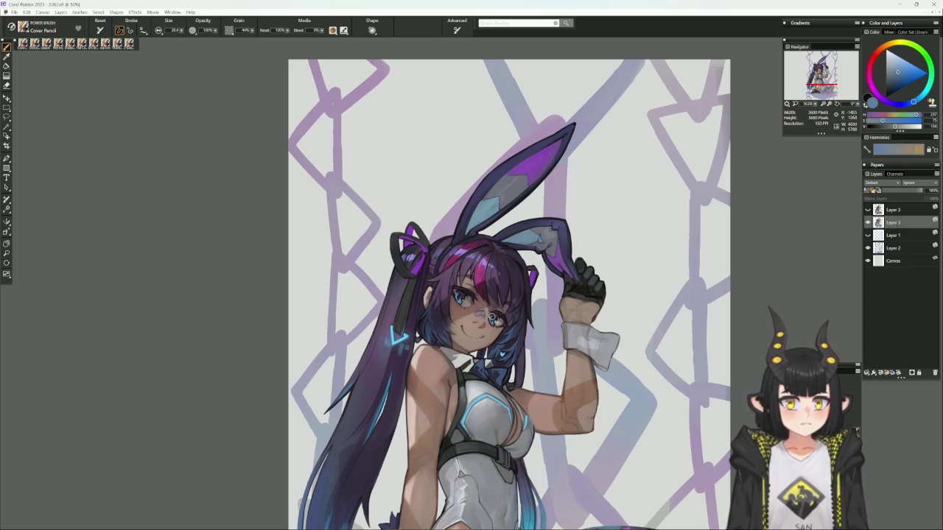
pyautogui.keyDown('alt'); pyautogui.click(494, 315); pyautogui.keyUp('alt')
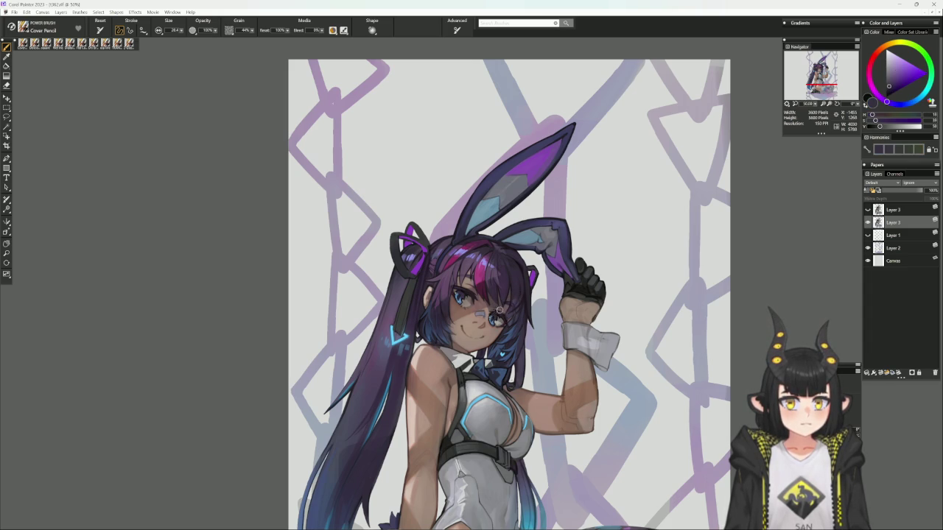
pyautogui.moveTo(628, 309); pyautogui.dragTo(644, 238)
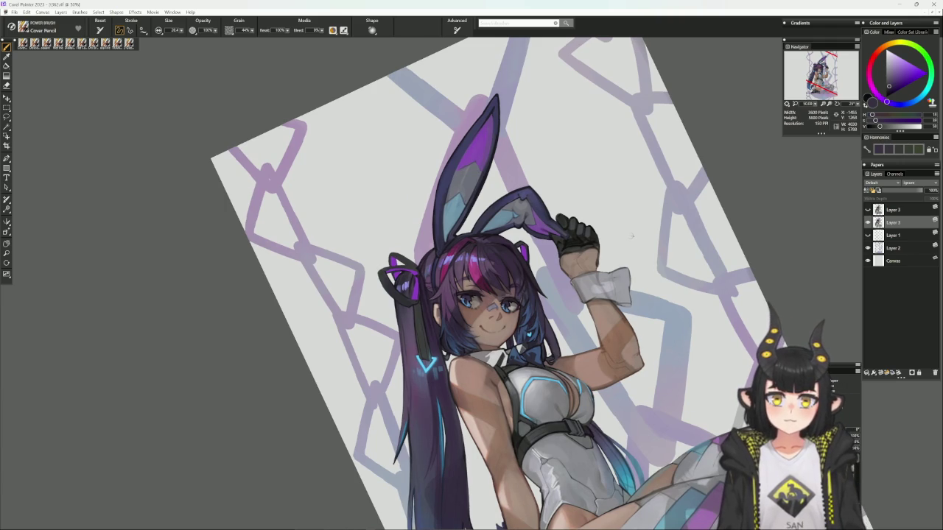
# - Sample purples and a light blue-grey from the artwork and reset the canvas upright
pyautogui.keyDown('alt'); pyautogui.click(648, 313); pyautogui.keyUp('alt')
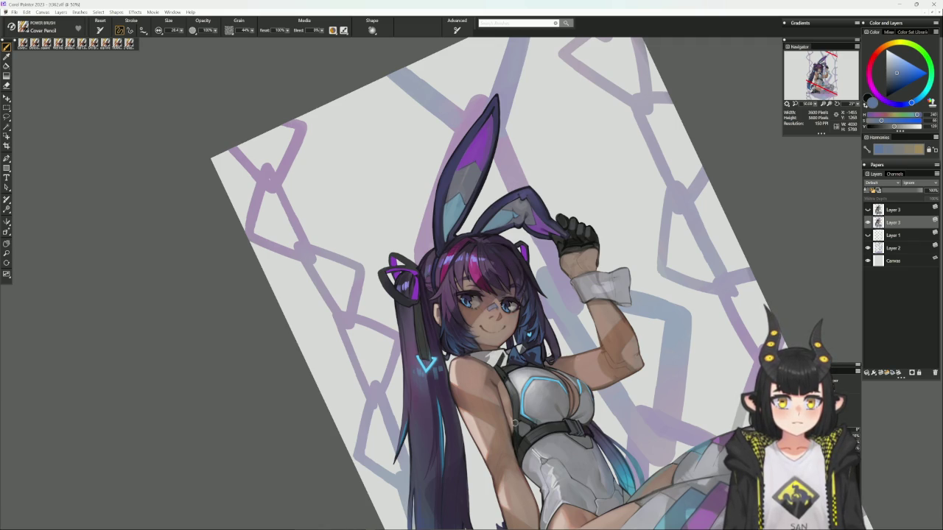
pyautogui.keyDown('alt'); pyautogui.click(466, 254); pyautogui.keyUp('alt')
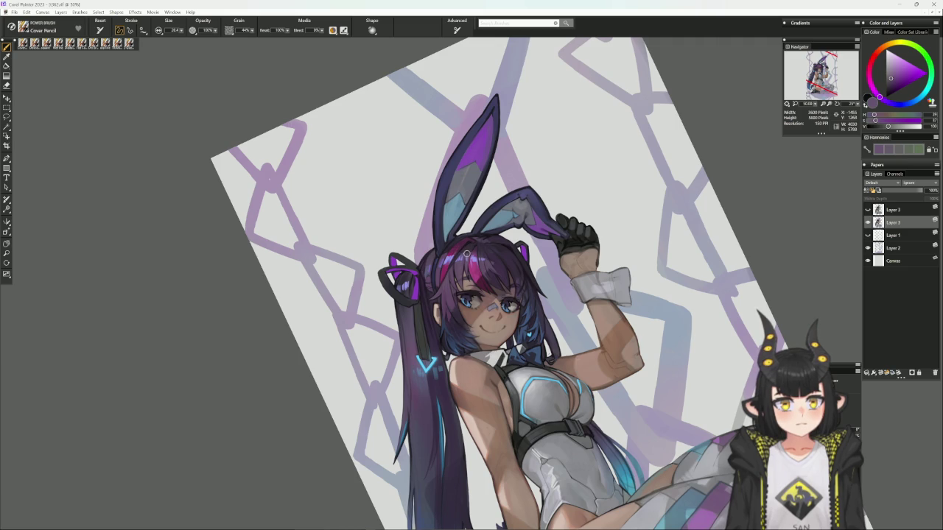
pyautogui.keyDown('alt'); pyautogui.click(471, 242); pyautogui.keyUp('alt')
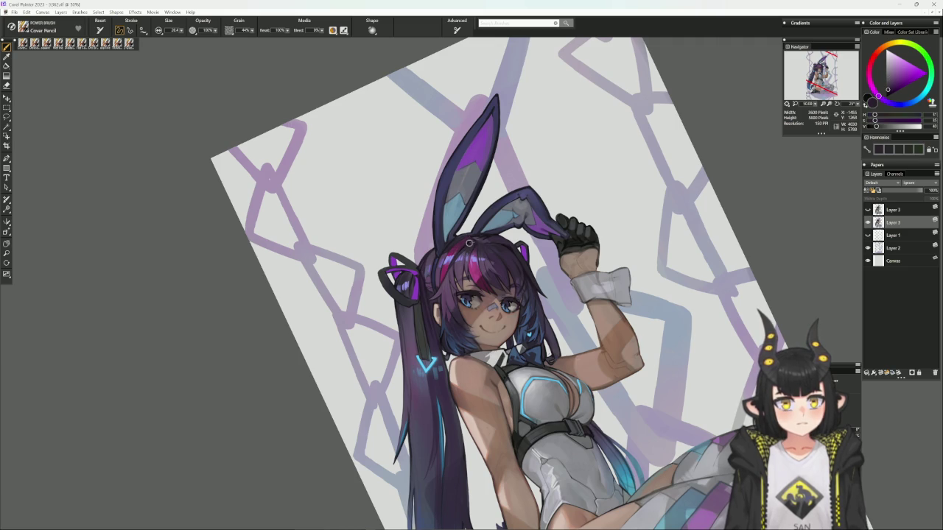
pyautogui.keyDown('alt'); pyautogui.click(477, 246); pyautogui.keyUp('alt')
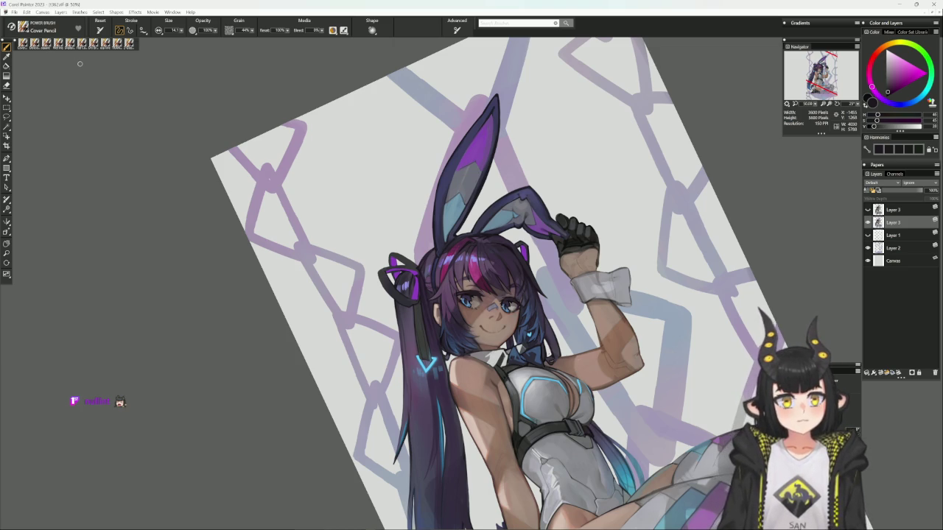
pyautogui.keyDown('alt'); pyautogui.click(484, 221); pyautogui.keyUp('alt')
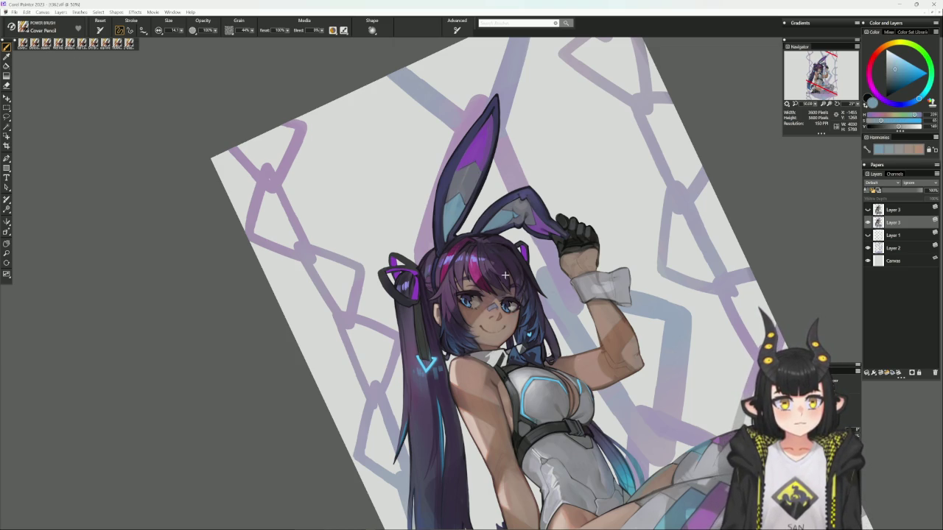
pyautogui.click(543, 287)
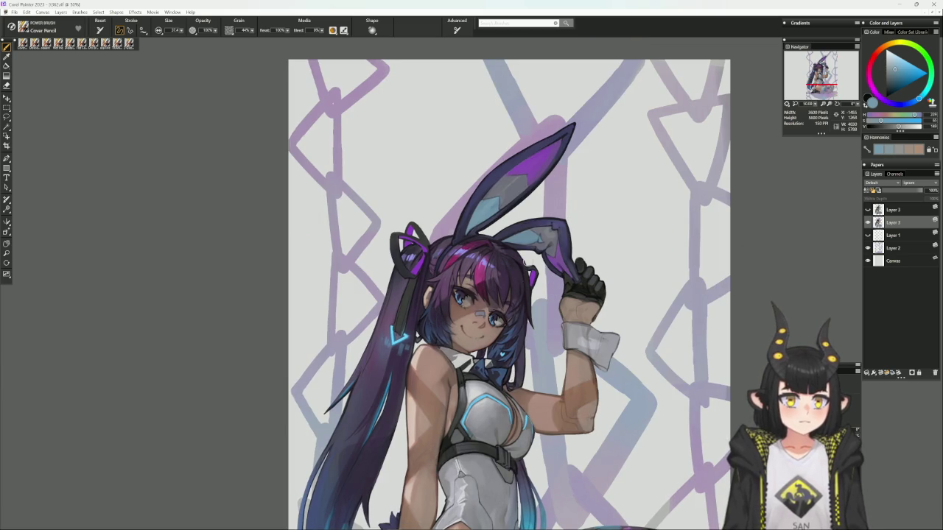
pyautogui.scroll(-1, 443, 456)
# - Paint a short bluish-grey shading stroke on the white outfit with the brush reduced to 18.0
pyautogui.moveTo(444, 457); pyautogui.dragTo(446, 411)
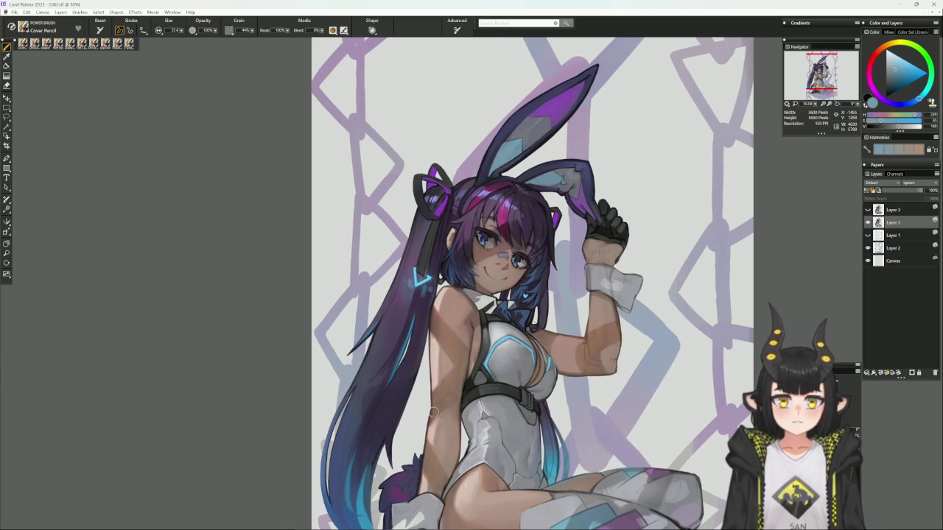
pyautogui.keyDown('alt'); pyautogui.click(397, 343); pyautogui.keyUp('alt')
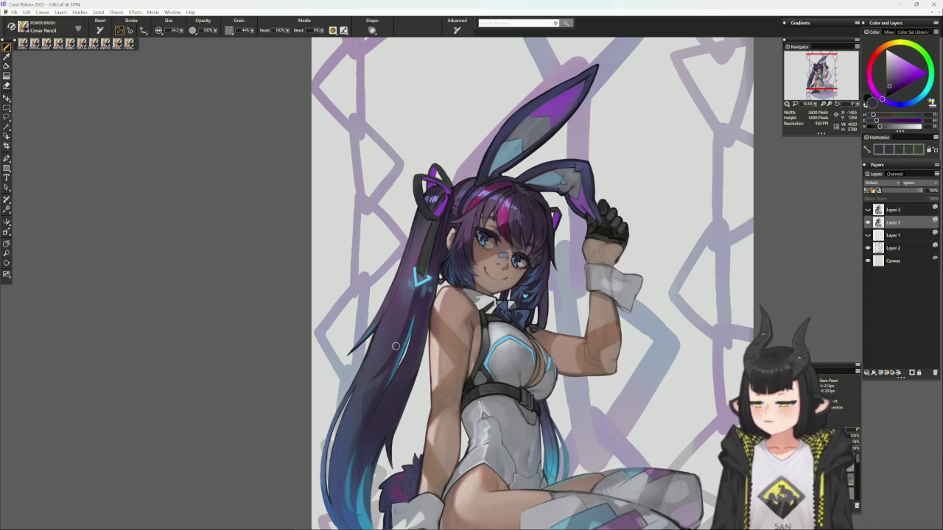
pyautogui.scroll(-3, 424, 416)
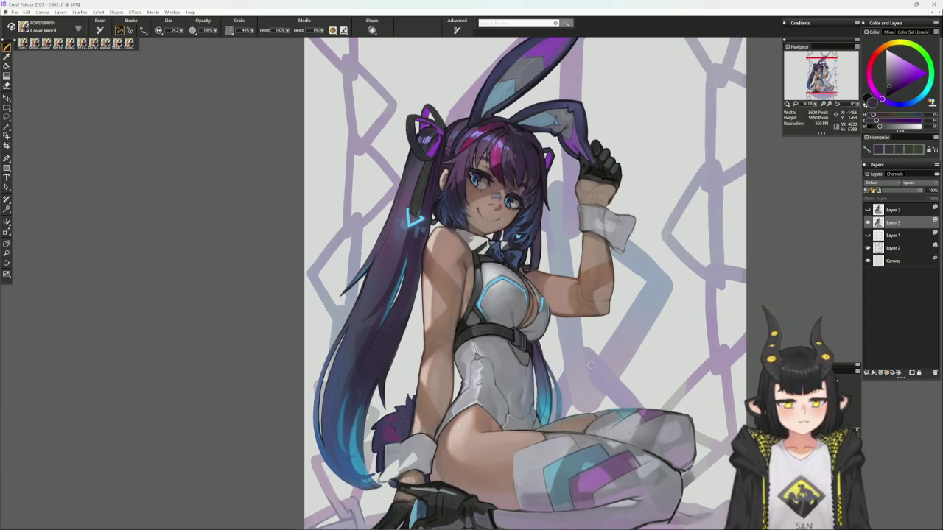
pyautogui.moveTo(589, 364); pyautogui.dragTo(543, 378)
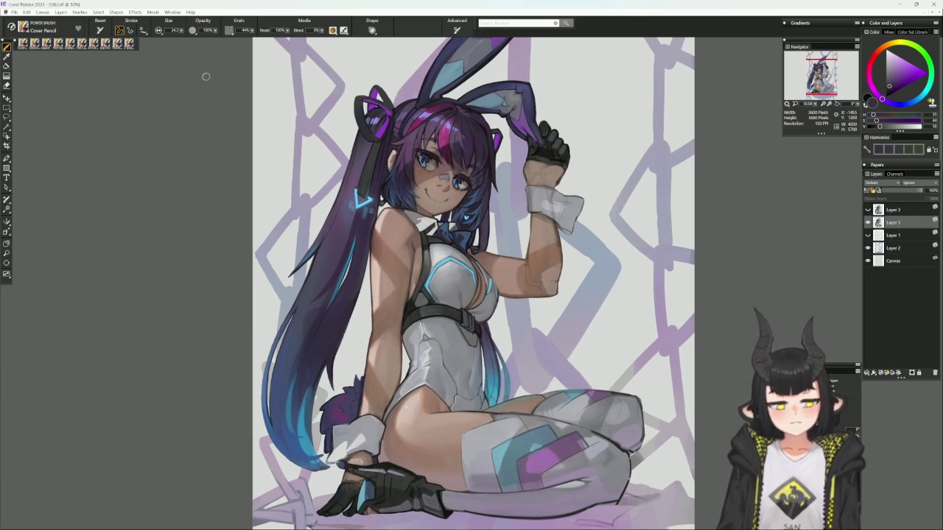
pyautogui.keyDown('alt'); pyautogui.click(484, 351); pyautogui.keyUp('alt')
pyautogui.press('[')
pyautogui.press('[')
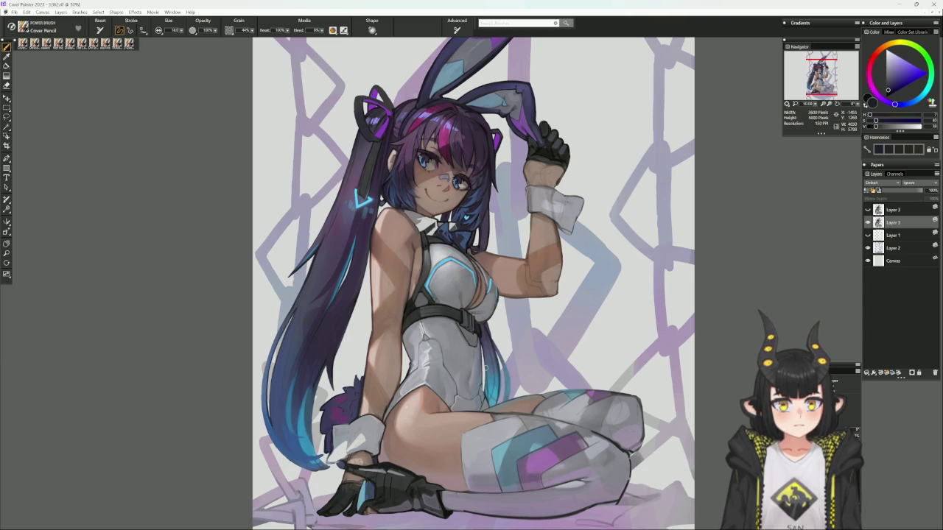
pyautogui.moveTo(485, 357); pyautogui.dragTo(485, 383)
# - Sample cyan-blue, dark purple and bodysuit grey tones, then turn the canvas toward the legs
pyautogui.keyDown('alt'); pyautogui.click(483, 389); pyautogui.keyUp('alt')
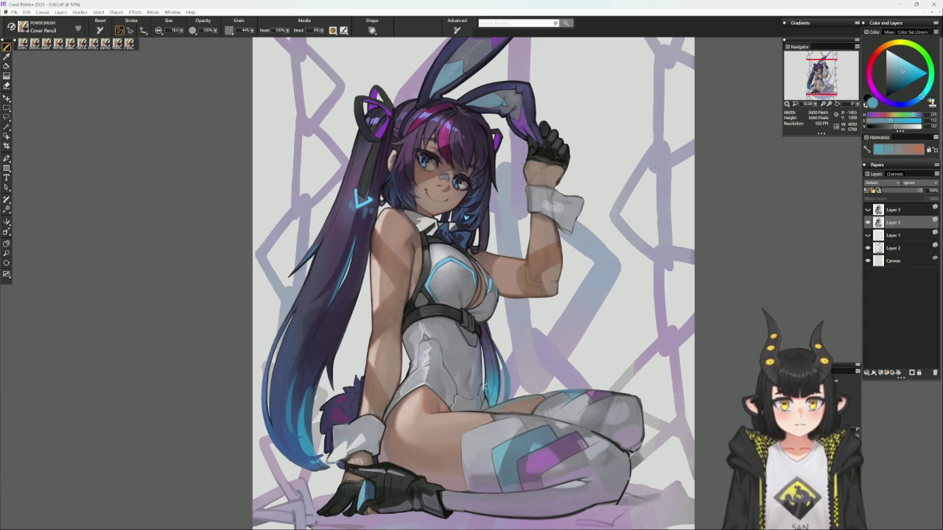
pyautogui.keyDown('alt'); pyautogui.click(486, 396); pyautogui.keyUp('alt')
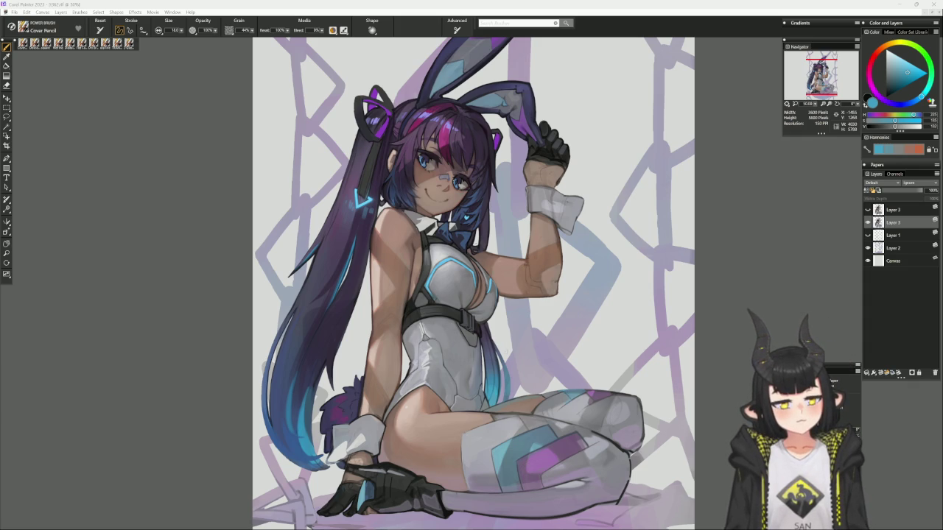
pyautogui.keyDown('alt'); pyautogui.click(491, 282); pyautogui.keyUp('alt')
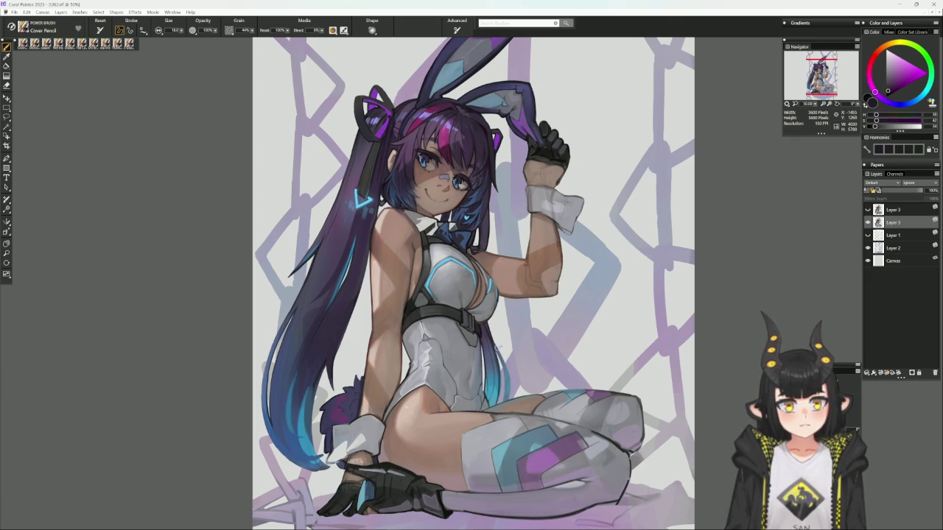
pyautogui.keyDown('alt'); pyautogui.click(490, 340); pyautogui.keyUp('alt')
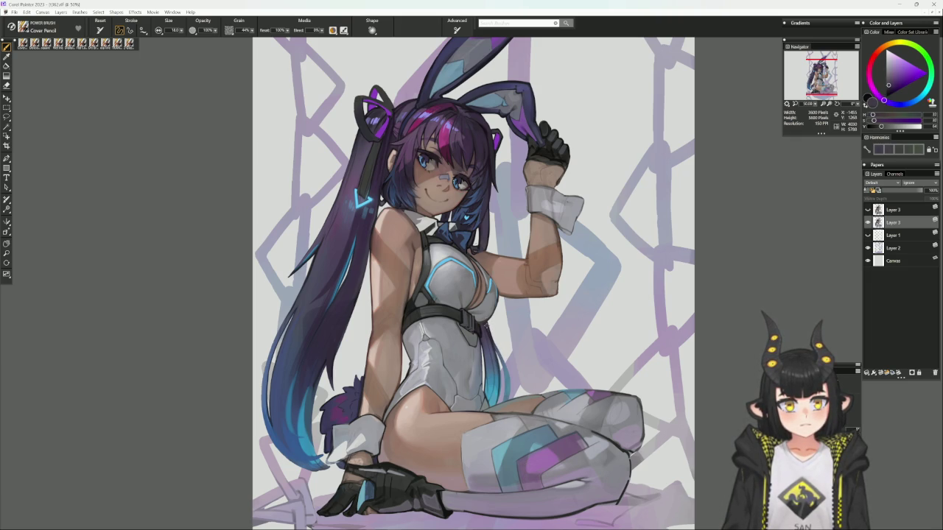
pyautogui.keyDown('alt'); pyautogui.click(484, 327); pyautogui.keyUp('alt')
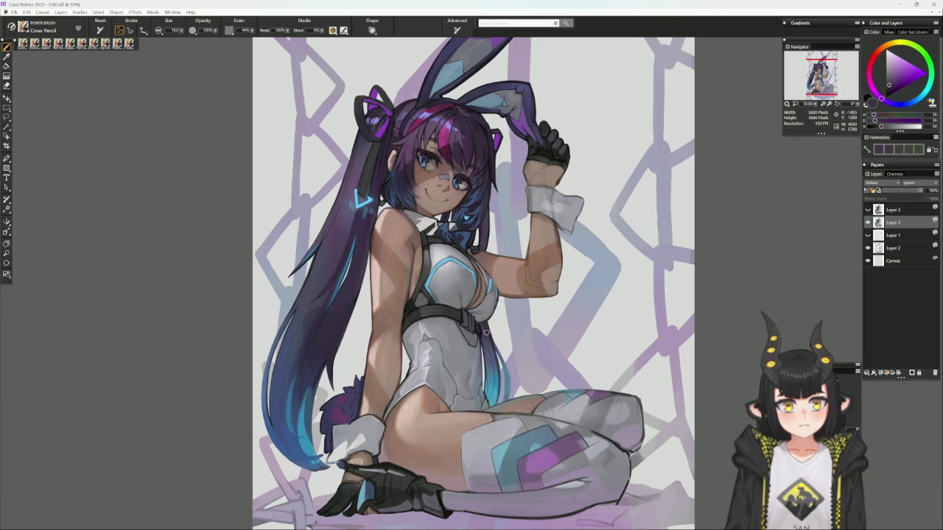
pyautogui.keyDown('alt'); pyautogui.click(488, 340); pyautogui.keyUp('alt')
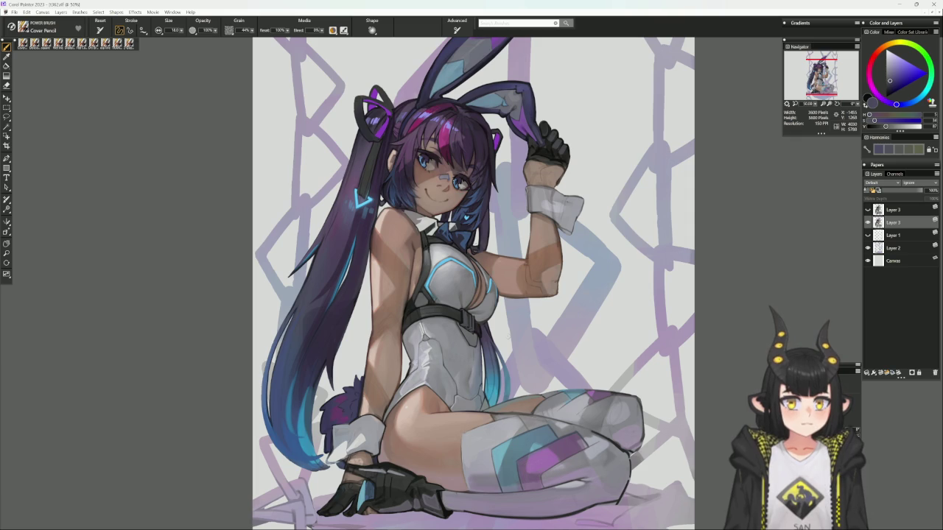
pyautogui.moveTo(508, 339)
pyautogui.mouseDown()
pyautogui.moveTo(571, 132)
pyautogui.moveTo(559, 259)
pyautogui.moveTo(528, 324)
pyautogui.mouseUp()
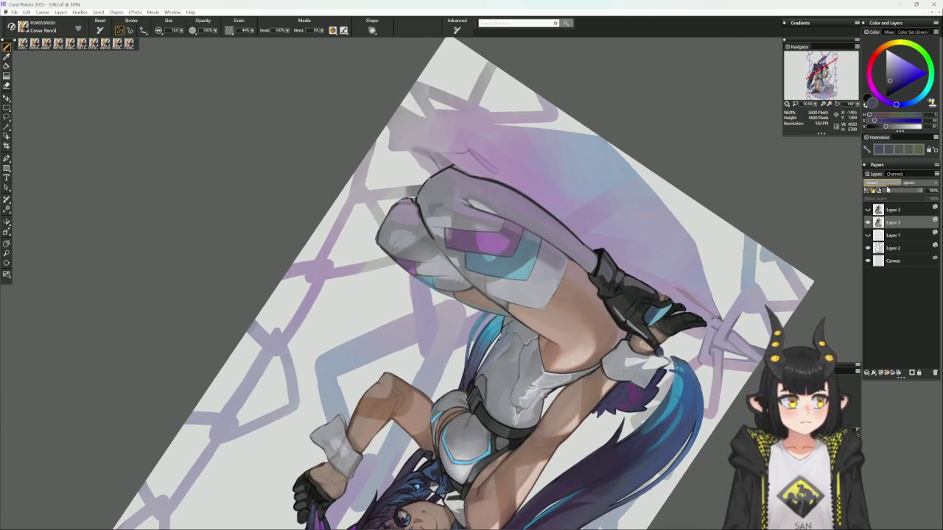
# - Briefly toggle Layer 3's grey stockings, straighten the canvas, and sample the hair's light blue
pyautogui.keyDown('alt'); pyautogui.click(486, 333); pyautogui.keyUp('alt')
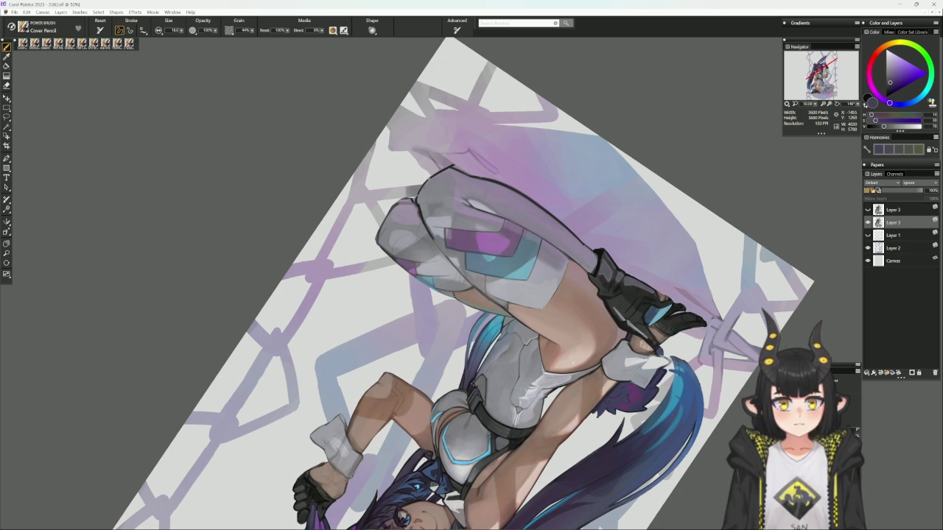
pyautogui.keyDown('alt'); pyautogui.click(473, 368); pyautogui.keyUp('alt')
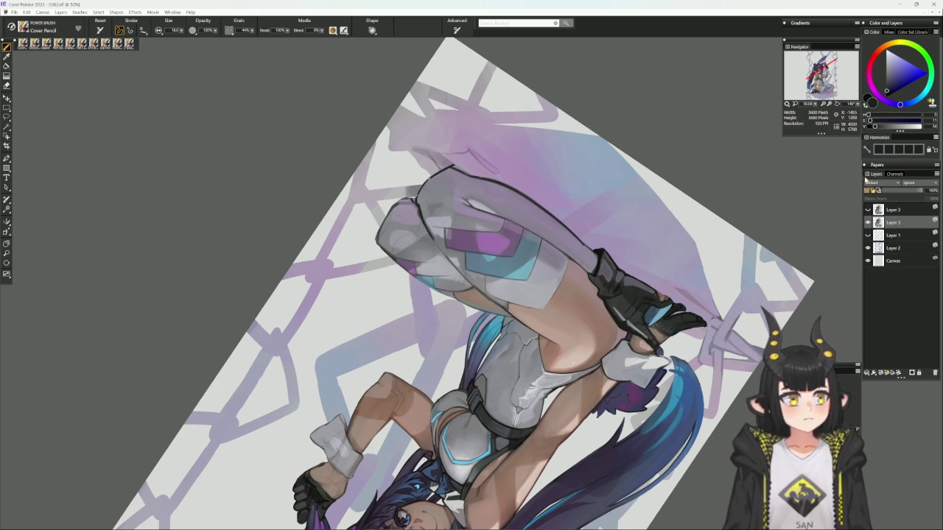
pyautogui.click(867, 210)
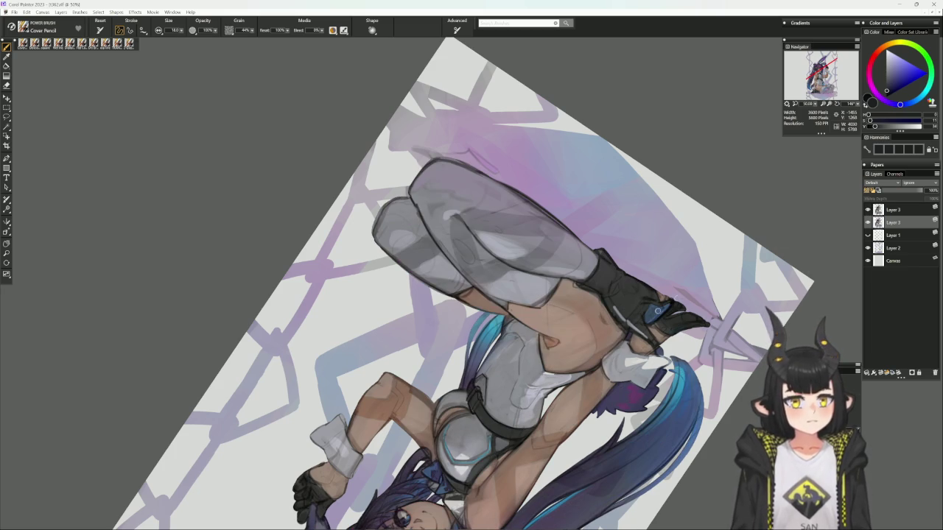
pyautogui.click(867, 210)
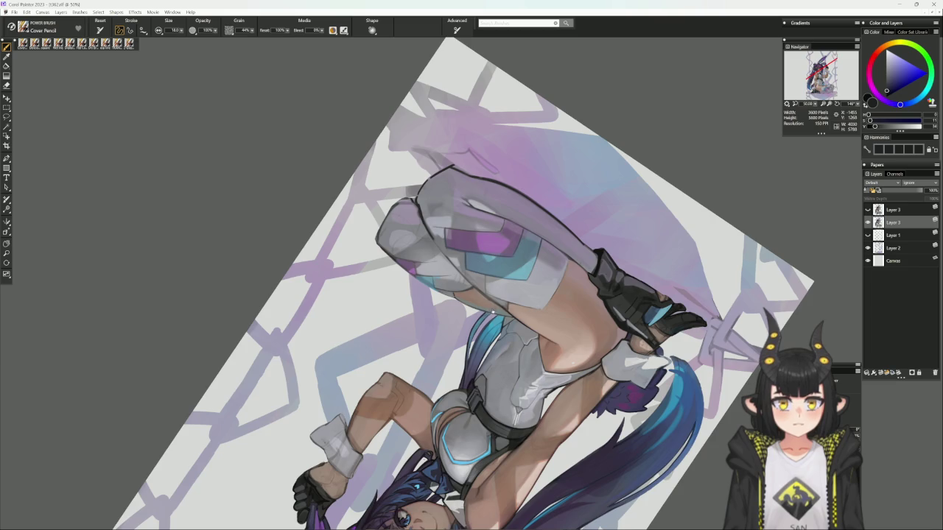
pyautogui.keyDown('alt'); pyautogui.click(491, 311); pyautogui.keyUp('alt')
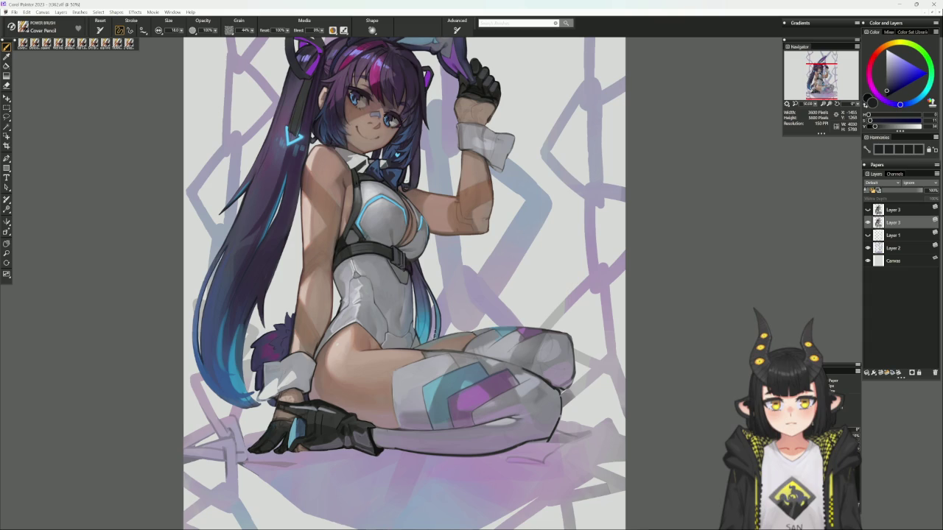
pyautogui.keyDown('alt'); pyautogui.click(434, 314); pyautogui.keyUp('alt')
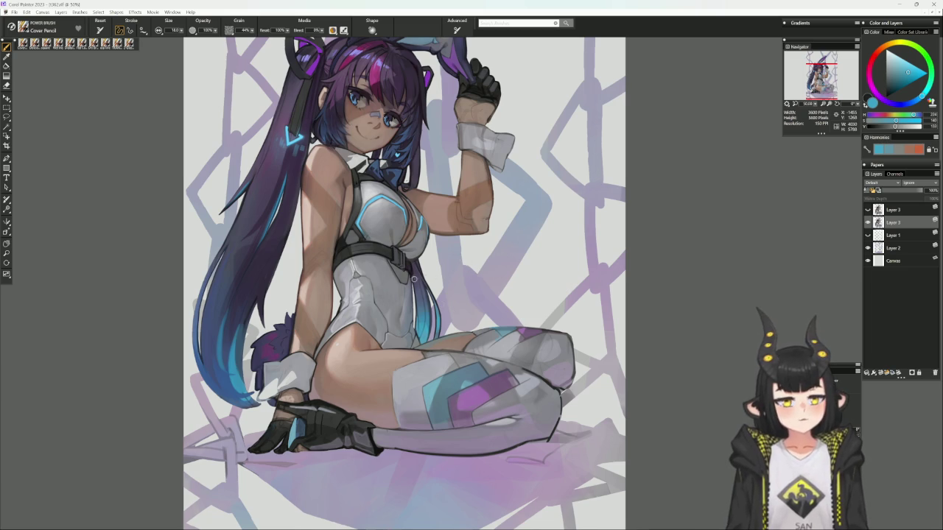
# - Paint dark purple, greyish blue and saturated blue into the twin-tails' lower ends
pyautogui.keyDown('alt'); pyautogui.click(412, 284); pyautogui.keyUp('alt')
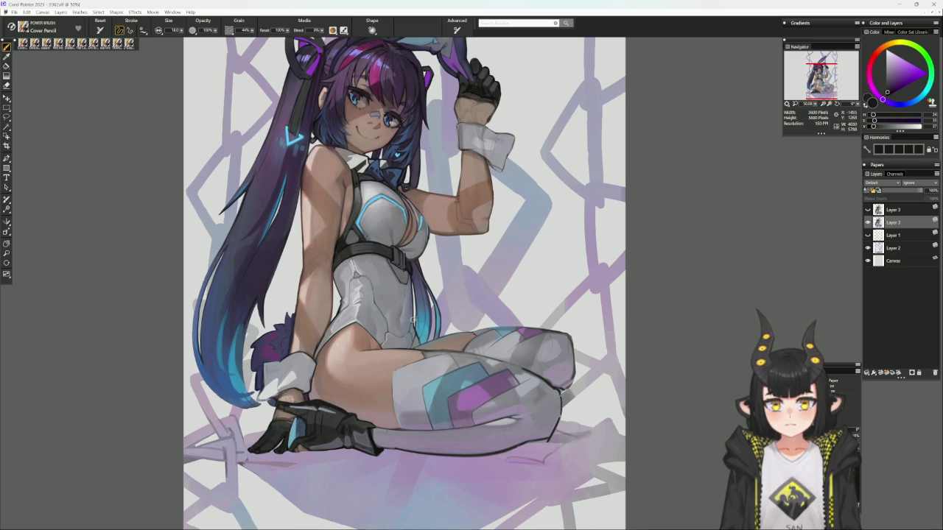
pyautogui.keyDown('alt'); pyautogui.click(412, 313); pyautogui.keyUp('alt')
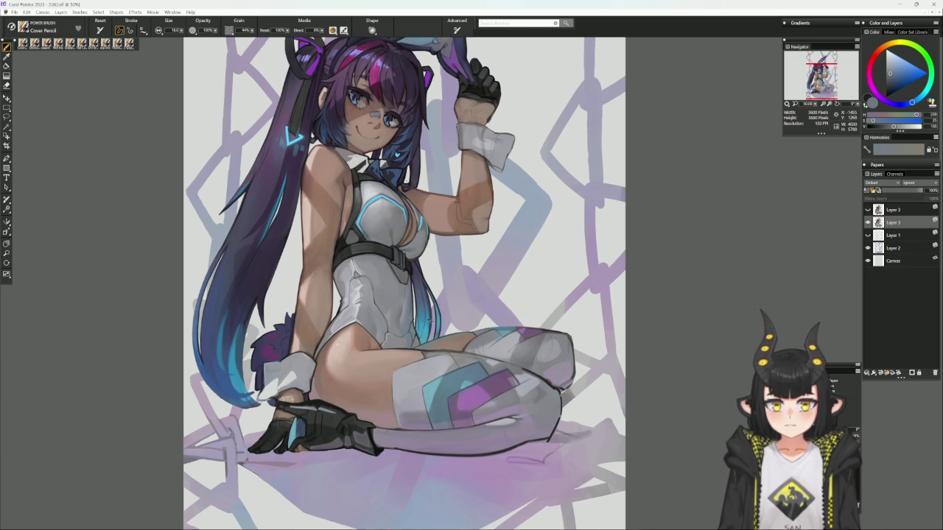
pyautogui.moveTo(425, 316); pyautogui.dragTo(433, 353)
pyautogui.keyDown('alt'); pyautogui.click(420, 365); pyautogui.keyUp('alt')
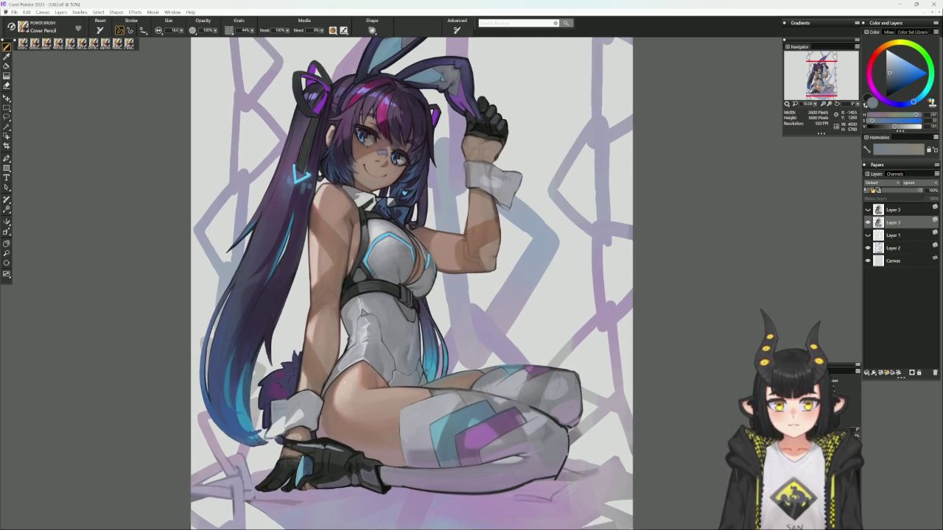
pyautogui.keyDown('alt'); pyautogui.click(425, 369); pyautogui.keyUp('alt')
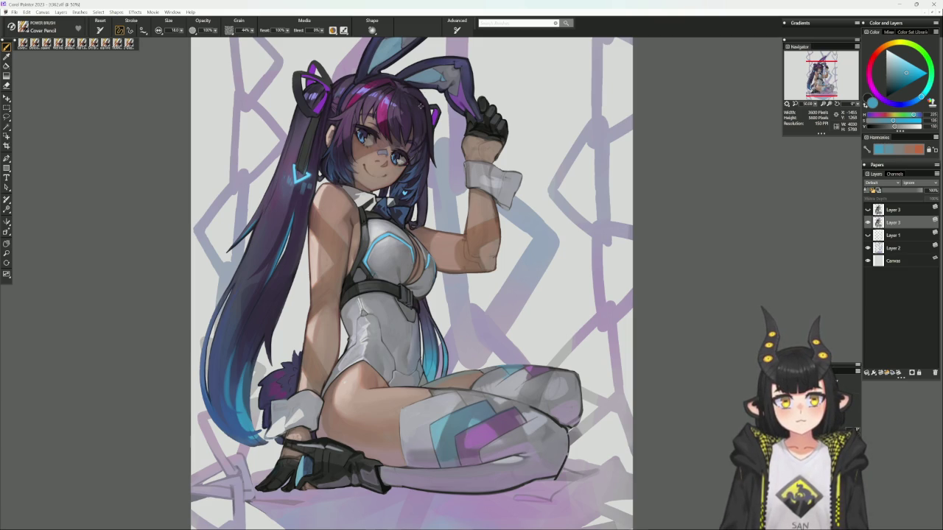
pyautogui.keyDown('alt'); pyautogui.click(425, 138); pyautogui.keyUp('alt')
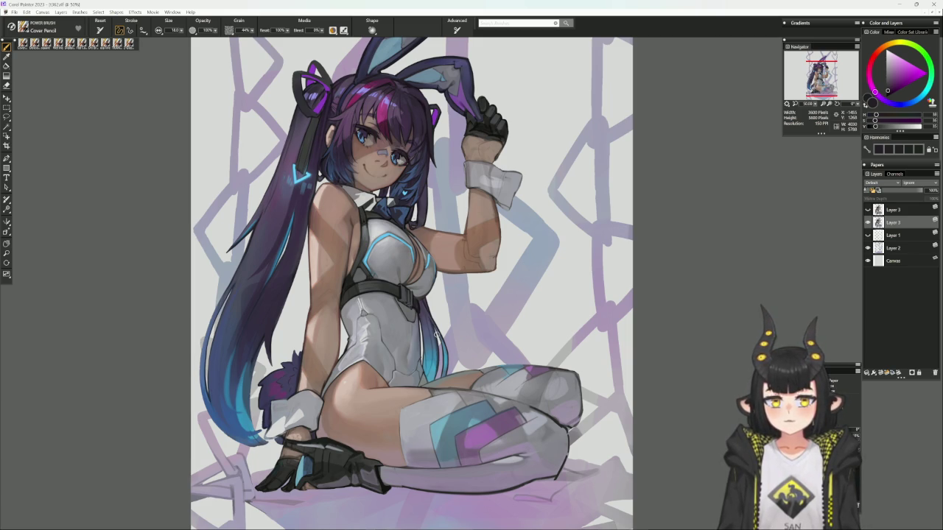
pyautogui.moveTo(370, 258); pyautogui.dragTo(416, 298)
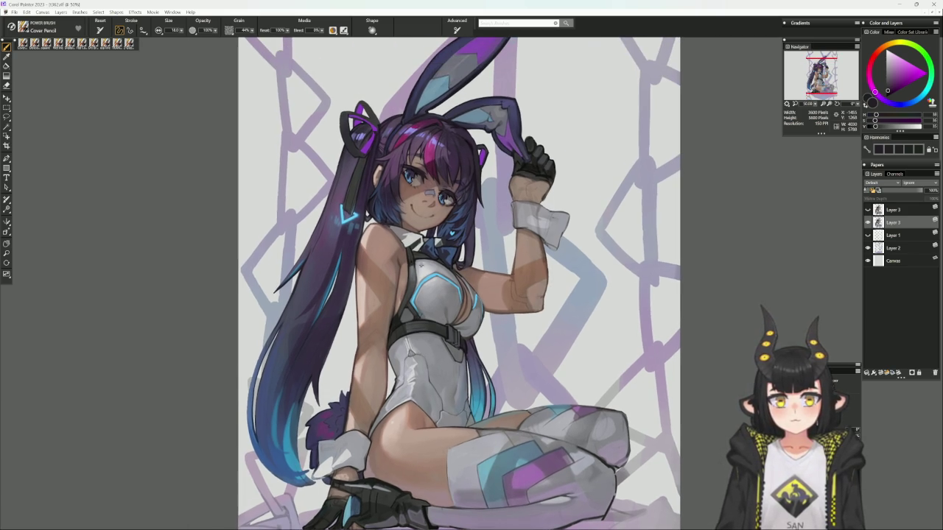
# - Add small greyish blue-violet and lighter grey-violet strokes on the face and hair
pyautogui.keyDown('alt'); pyautogui.click(413, 268); pyautogui.keyUp('alt')
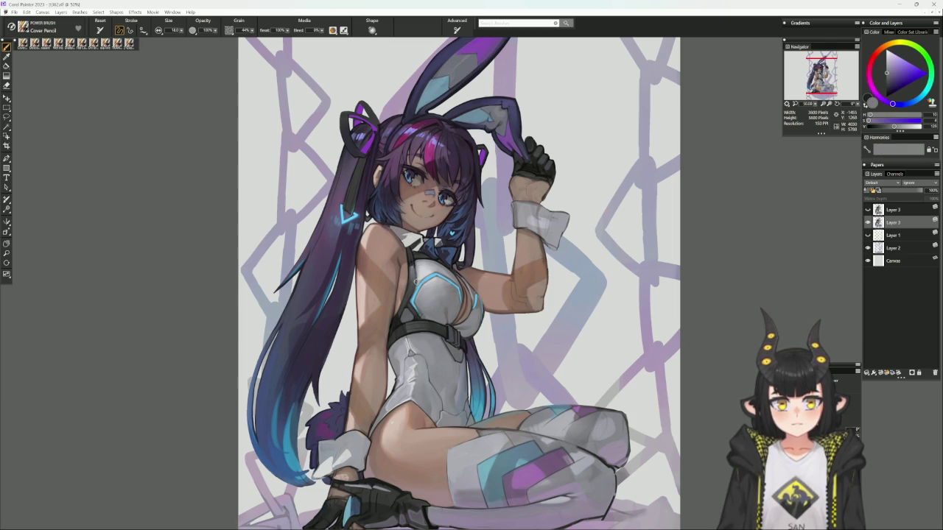
pyautogui.keyDown('alt'); pyautogui.click(417, 272); pyautogui.keyUp('alt')
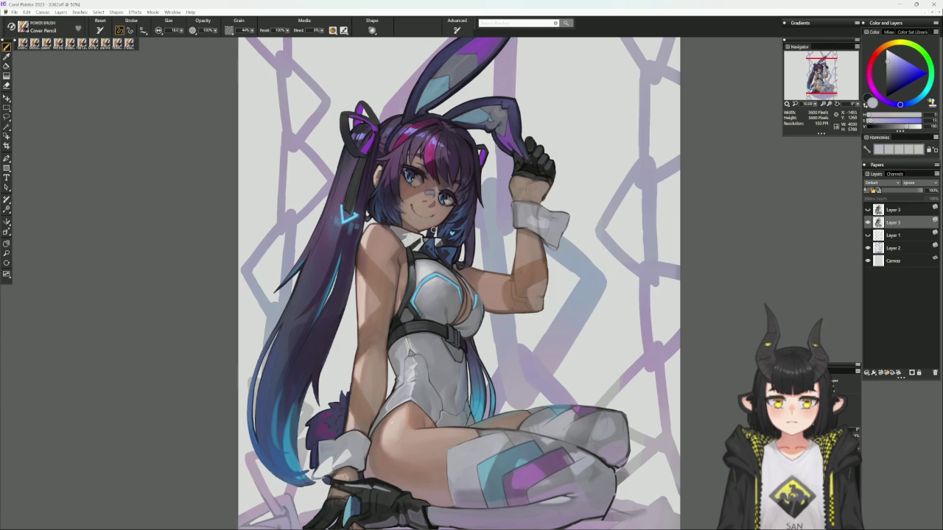
pyautogui.keyDown('alt'); pyautogui.click(409, 309); pyautogui.keyUp('alt')
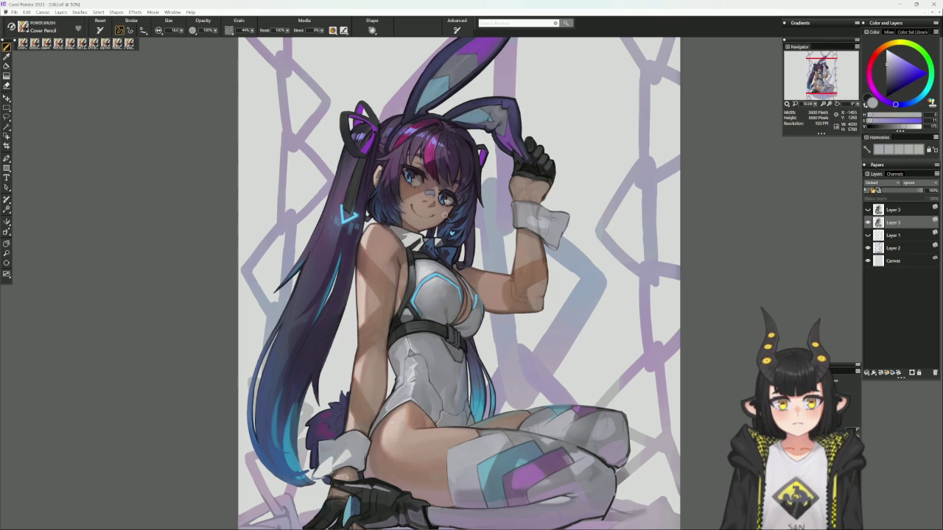
pyautogui.moveTo(612, 274); pyautogui.dragTo(74, 77)
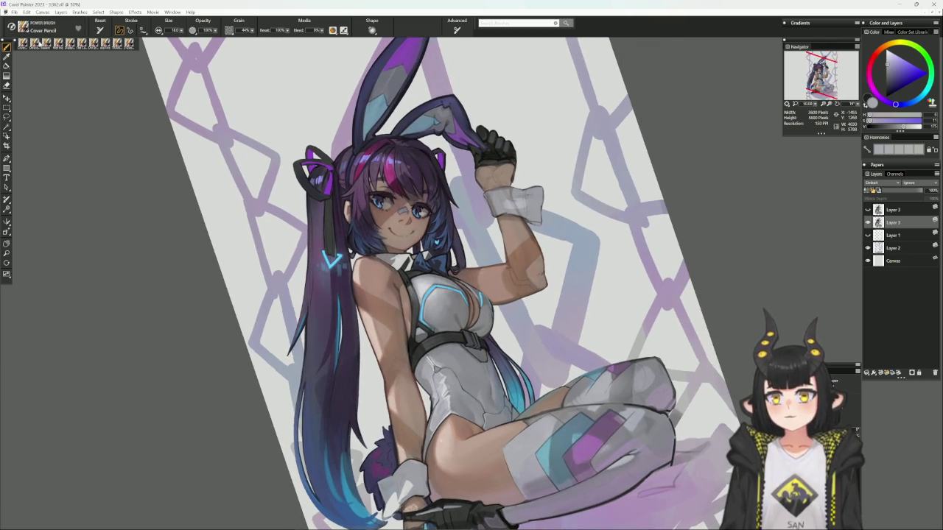
# - Paint mid-grey and light-grey highlights on the bodysuit with the Dry Brush at size 16
pyautogui.click(101, 44)
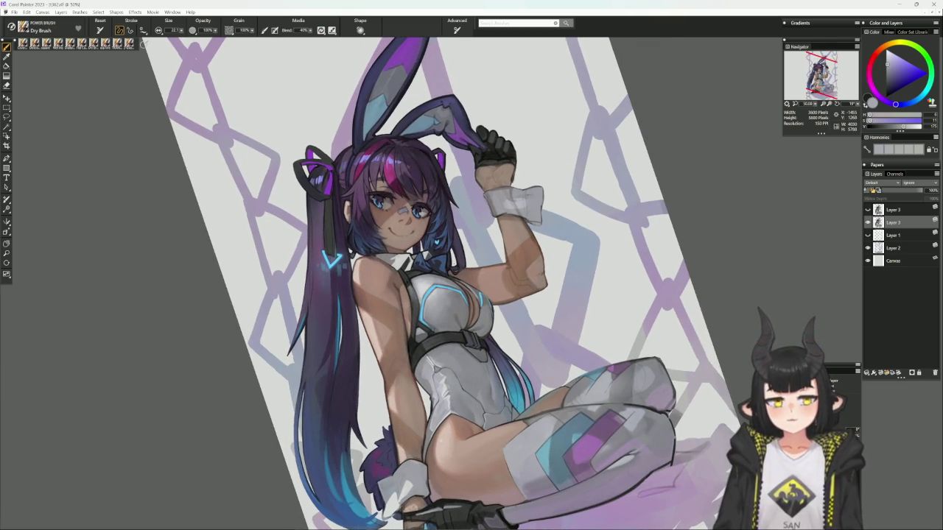
pyautogui.keyDown('alt'); pyautogui.click(417, 302); pyautogui.keyUp('alt')
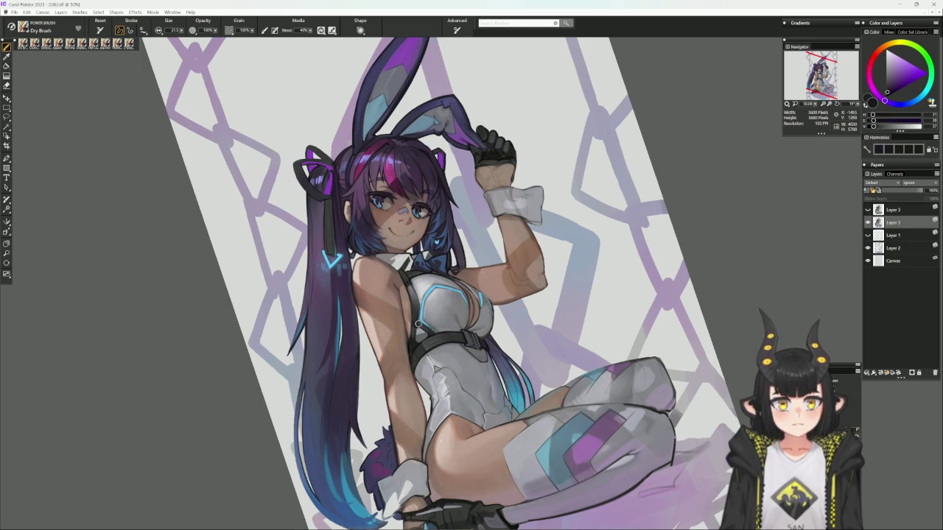
pyautogui.press('[')
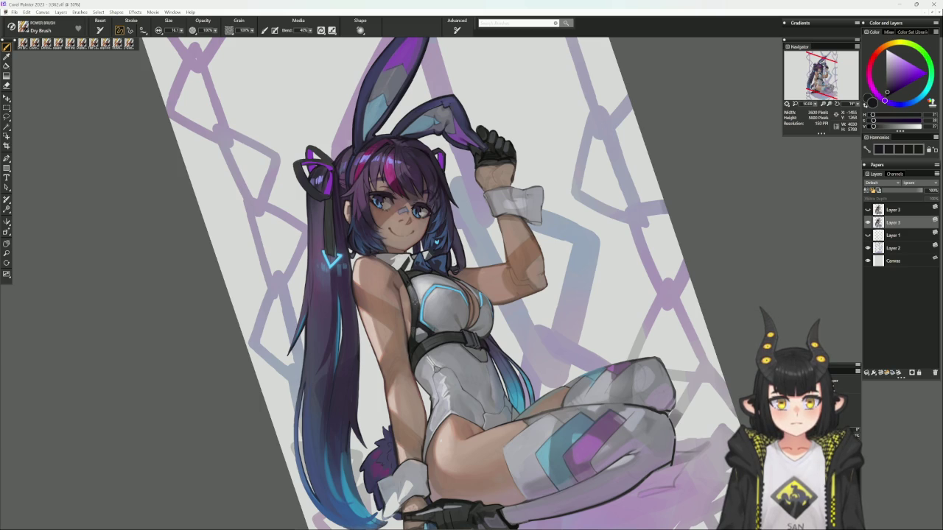
pyautogui.keyDown('alt'); pyautogui.click(412, 335); pyautogui.keyUp('alt')
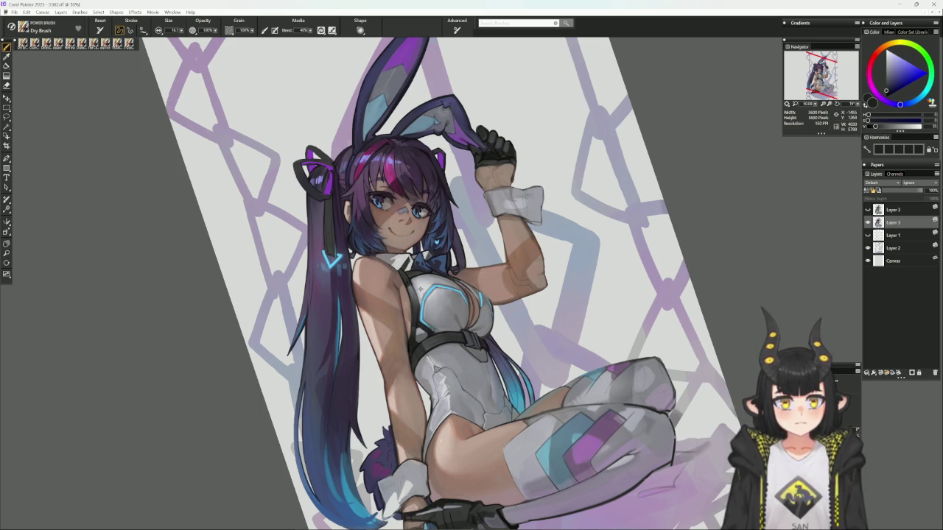
pyautogui.keyDown('alt'); pyautogui.click(419, 296); pyautogui.keyUp('alt')
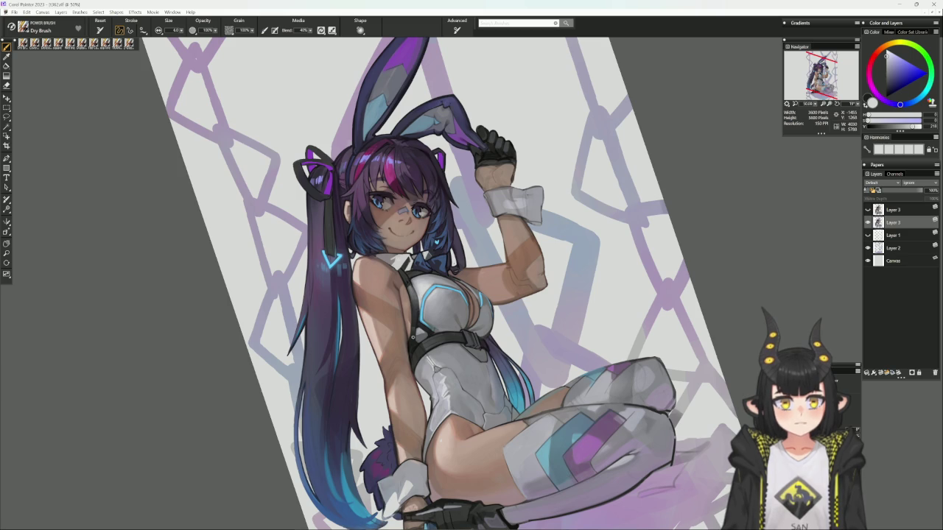
pyautogui.hotkey('ctrl', '0')
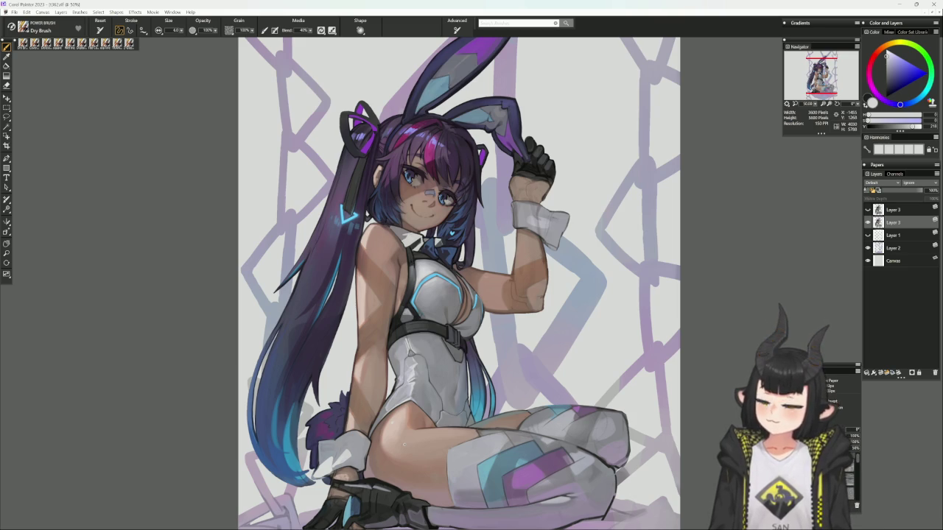
# - Rework the hair in muted and darker purples with the Cover Pencil at about 26
pyautogui.moveTo(458, 283); pyautogui.dragTo(488, 292)
pyautogui.moveTo(454, 425); pyautogui.dragTo(457, 426)
pyautogui.keyDown('alt'); pyautogui.click(358, 343); pyautogui.keyUp('alt')
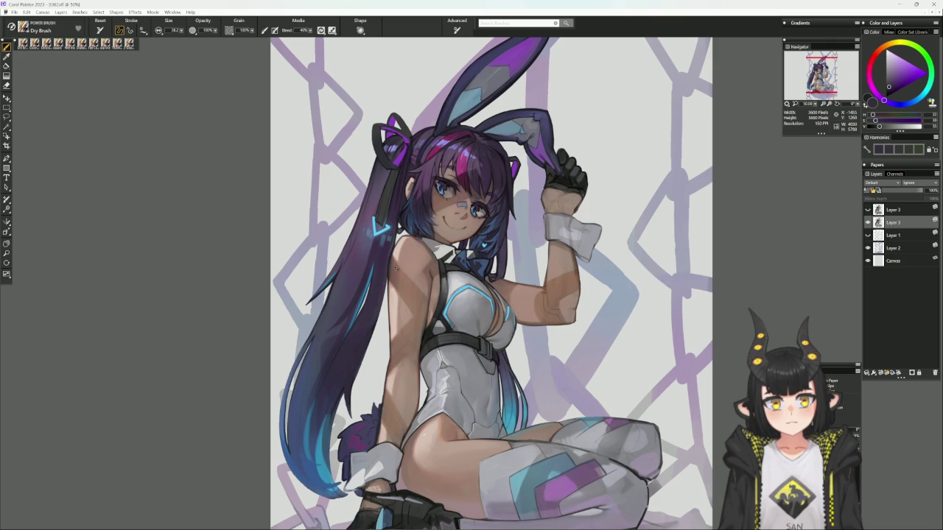
pyautogui.keyDown('alt'); pyautogui.click(410, 146); pyautogui.keyUp('alt')
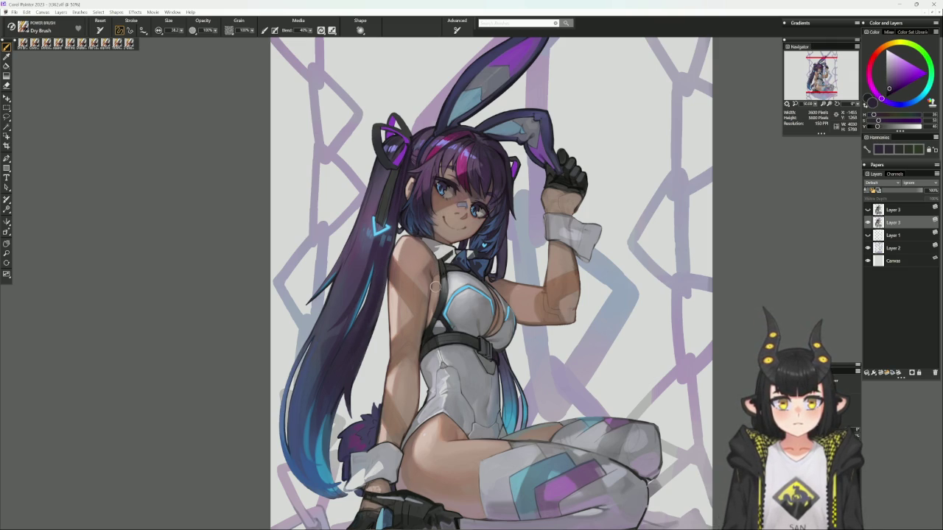
pyautogui.press('/')
pyautogui.press(']')
pyautogui.press(']')
pyautogui.press(']')
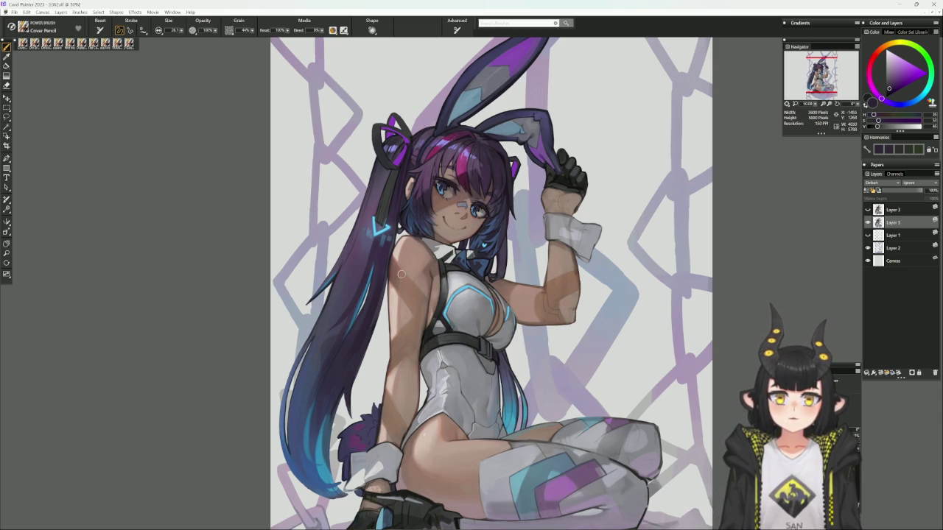
# - Refine the purple and blue hair by the bunny ears at brush size about 20
pyautogui.keyDown('alt'); pyautogui.click(420, 183); pyautogui.keyUp('alt')
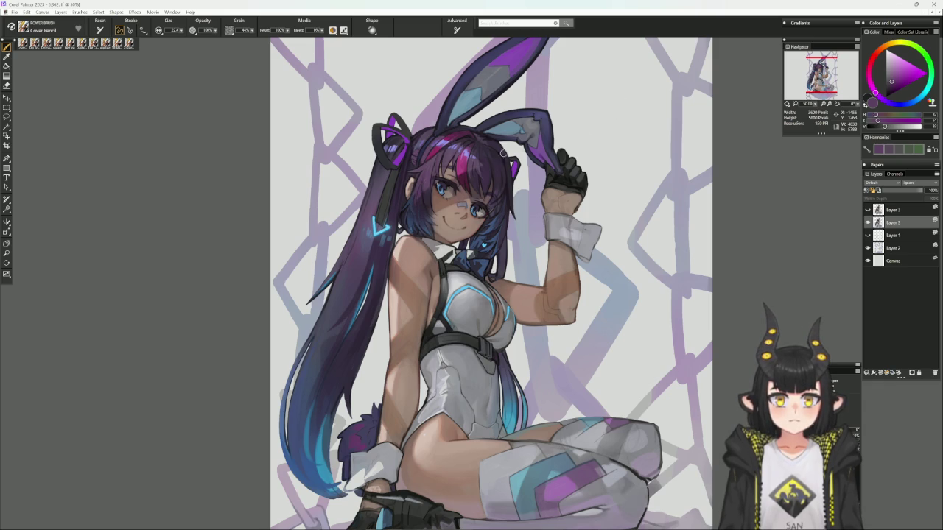
pyautogui.moveTo(505, 136); pyautogui.dragTo(510, 181)
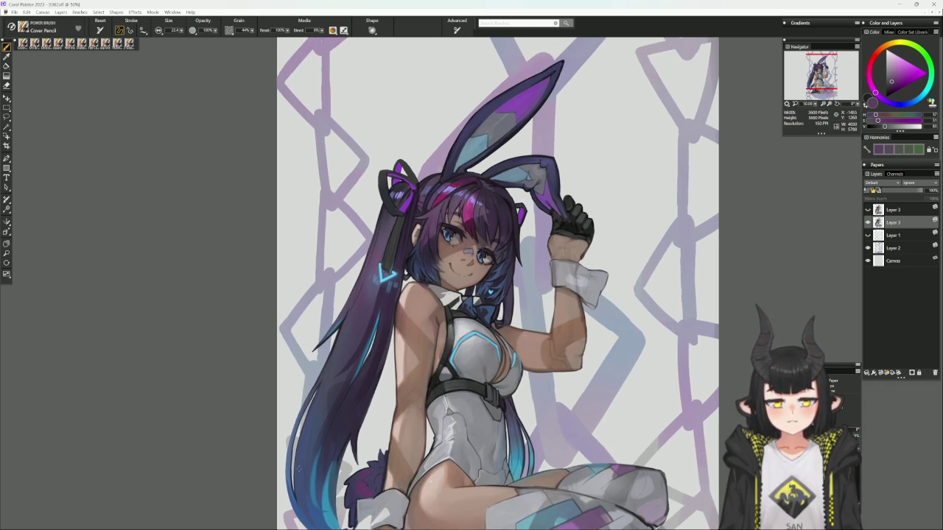
pyautogui.keyDown('alt'); pyautogui.click(394, 276); pyautogui.keyUp('alt')
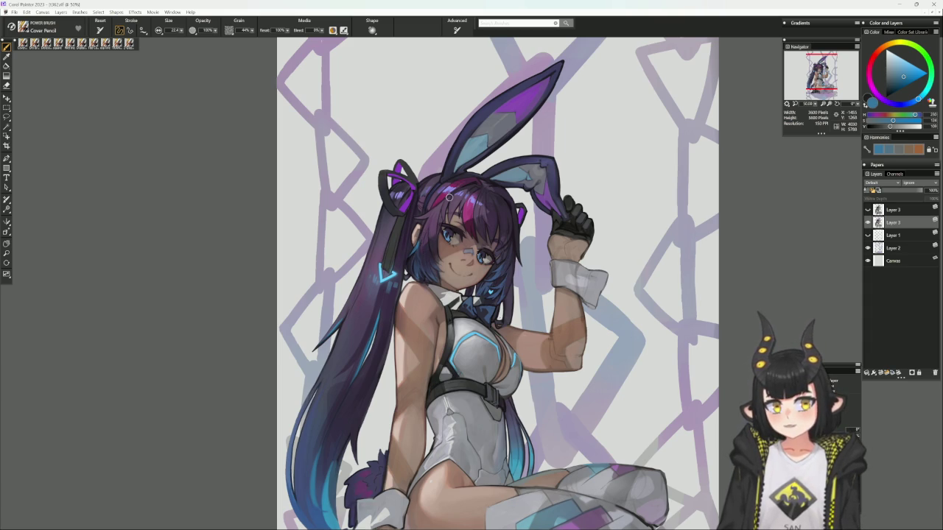
pyautogui.press(']')
pyautogui.press(']')
pyautogui.keyDown('alt'); pyautogui.click(424, 232); pyautogui.keyUp('alt')
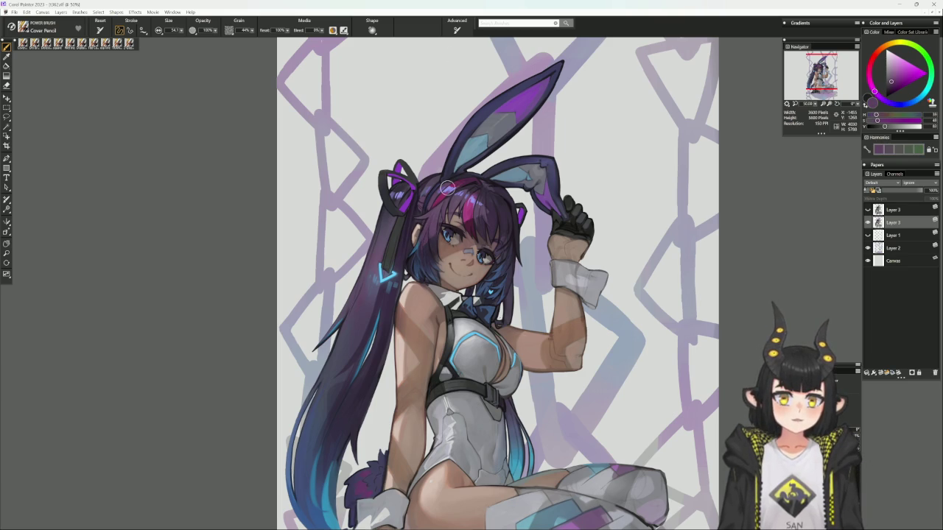
pyautogui.keyDown('alt'); pyautogui.click(419, 243); pyautogui.keyUp('alt')
pyautogui.press('[')
pyautogui.press('[')
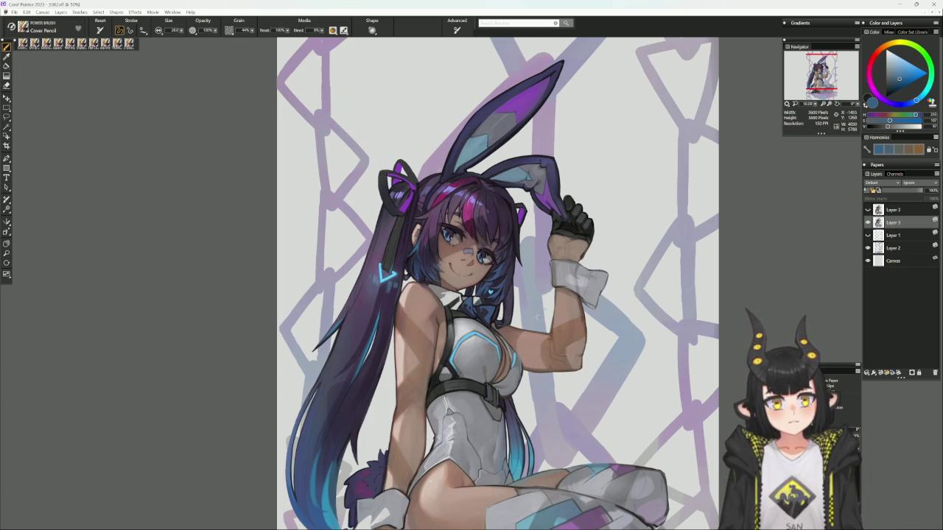
# - Refine the skin tones around the eyes with sampled skin and darker shades
pyautogui.keyDown('alt'); pyautogui.click(525, 345); pyautogui.keyUp('alt')
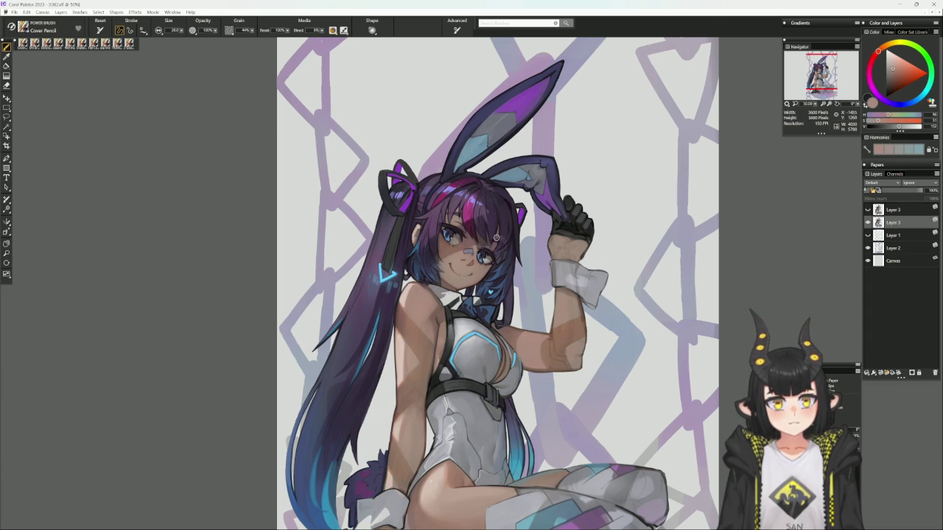
pyautogui.keyDown('alt'); pyautogui.click(498, 232); pyautogui.keyUp('alt')
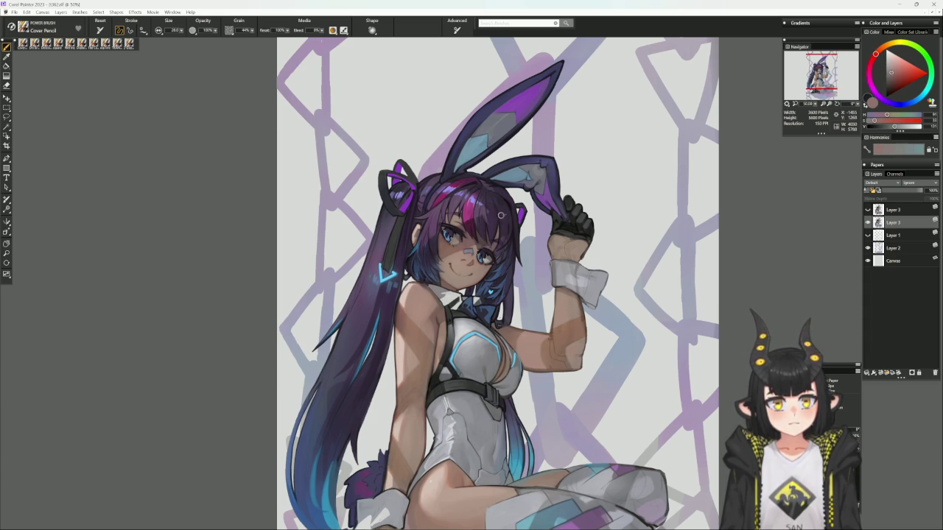
pyautogui.keyDown('alt'); pyautogui.click(485, 229); pyautogui.keyUp('alt')
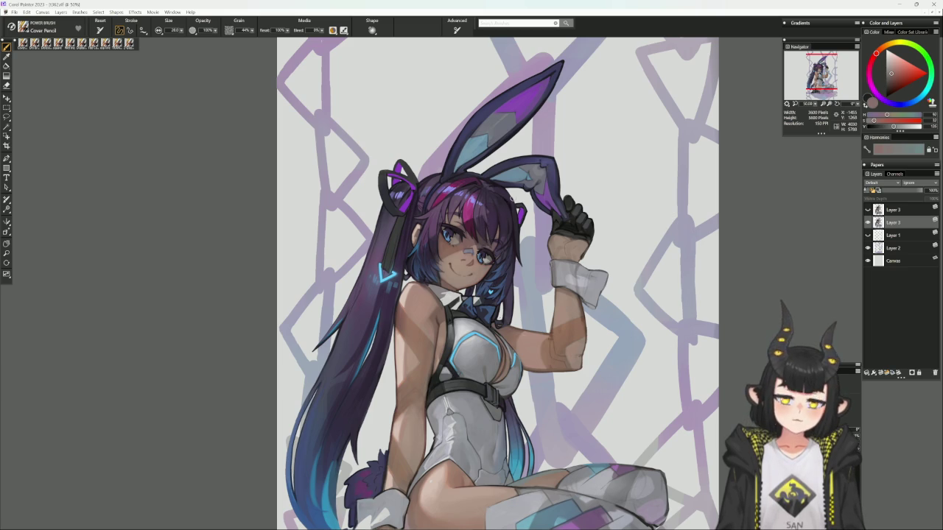
pyautogui.moveTo(540, 334); pyautogui.dragTo(460, 228)
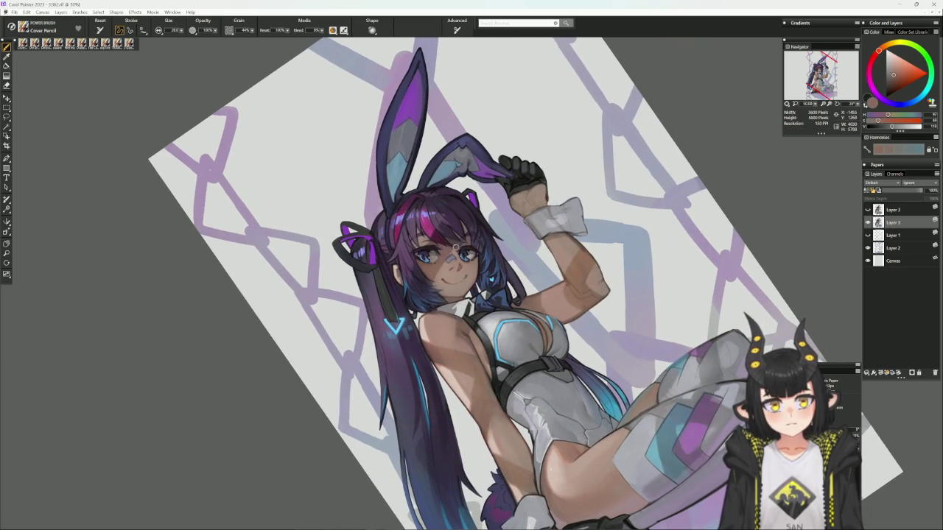
# - Shade the face in greyish pink and deepen the framing hair with dark purples
pyautogui.click(446, 228)
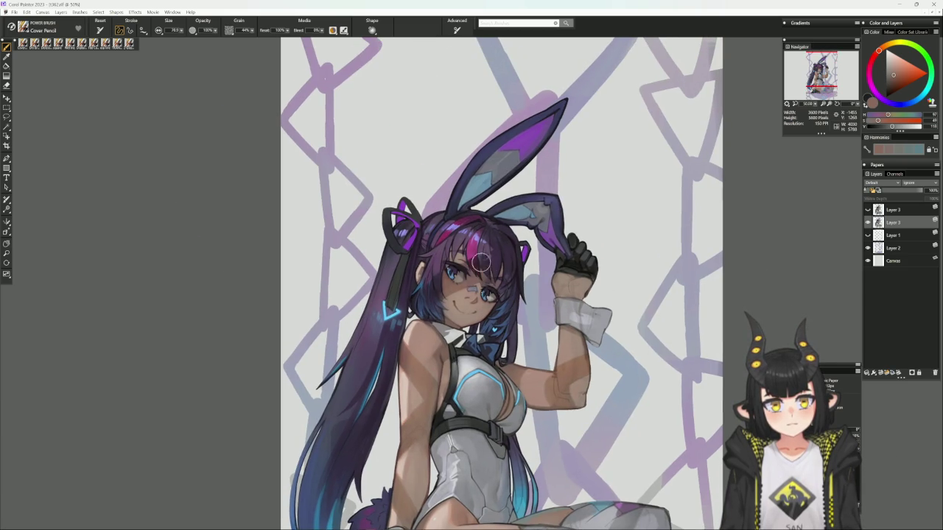
pyautogui.keyDown('alt'); pyautogui.click(482, 261); pyautogui.keyUp('alt')
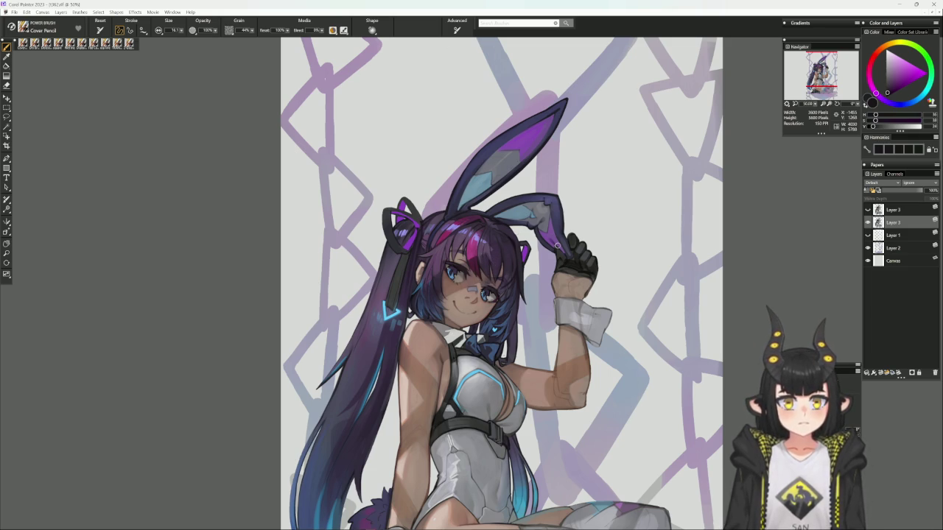
pyautogui.moveTo(557, 245); pyautogui.dragTo(481, 235)
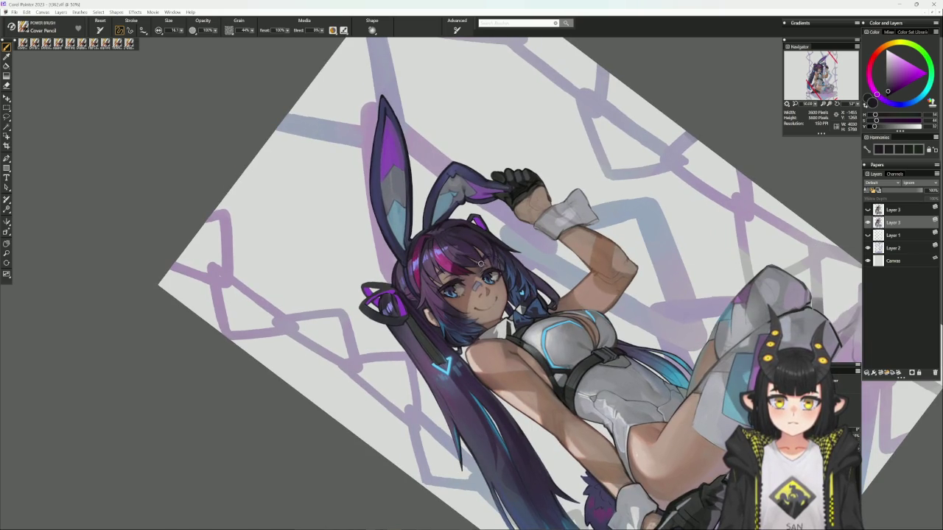
pyautogui.keyDown('alt'); pyautogui.click(482, 254); pyautogui.keyUp('alt')
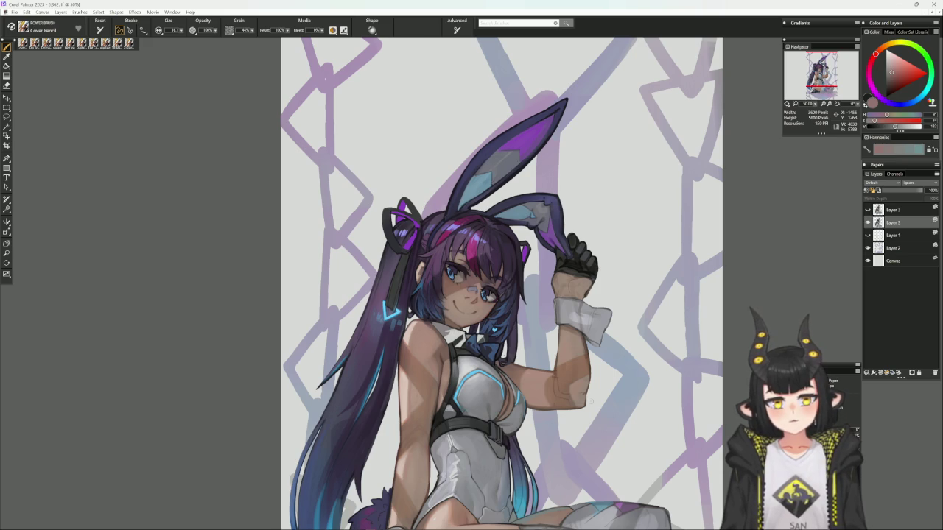
pyautogui.keyDown('alt'); pyautogui.click(424, 302); pyautogui.keyUp('alt')
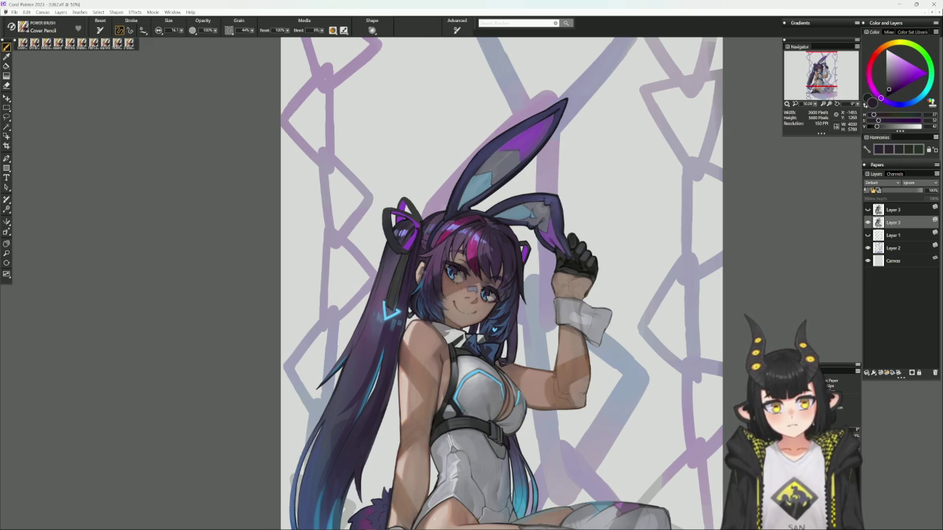
pyautogui.keyDown('alt'); pyautogui.click(434, 280); pyautogui.keyUp('alt')
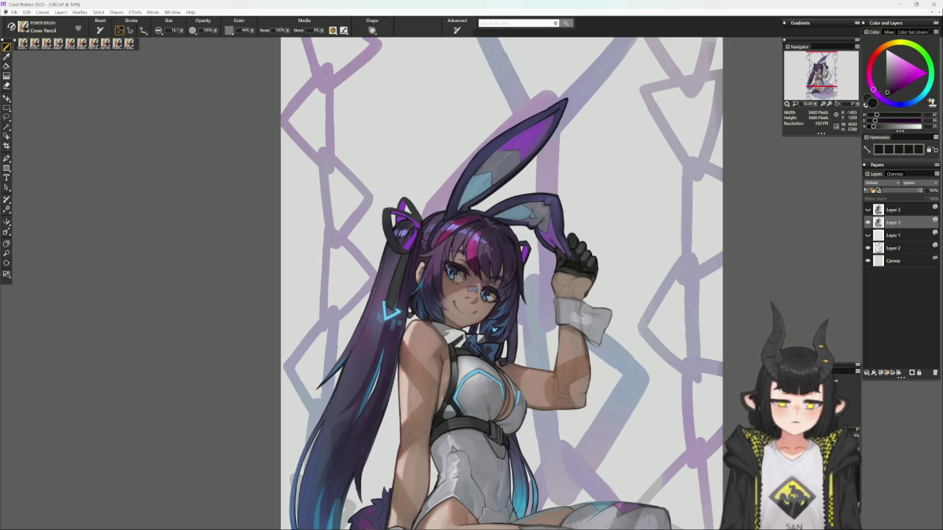
pyautogui.moveTo(499, 445); pyautogui.dragTo(496, 398)
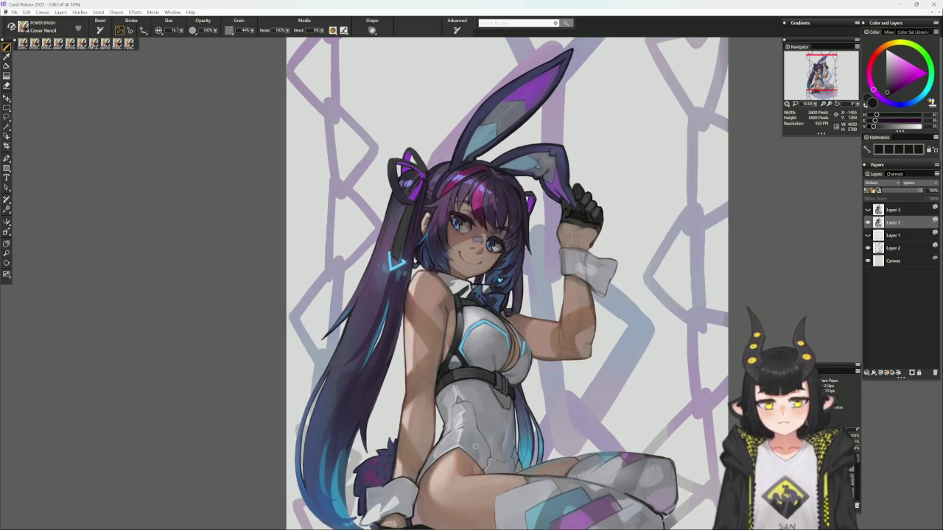
pyautogui.moveTo(485, 410); pyautogui.dragTo(498, 369)
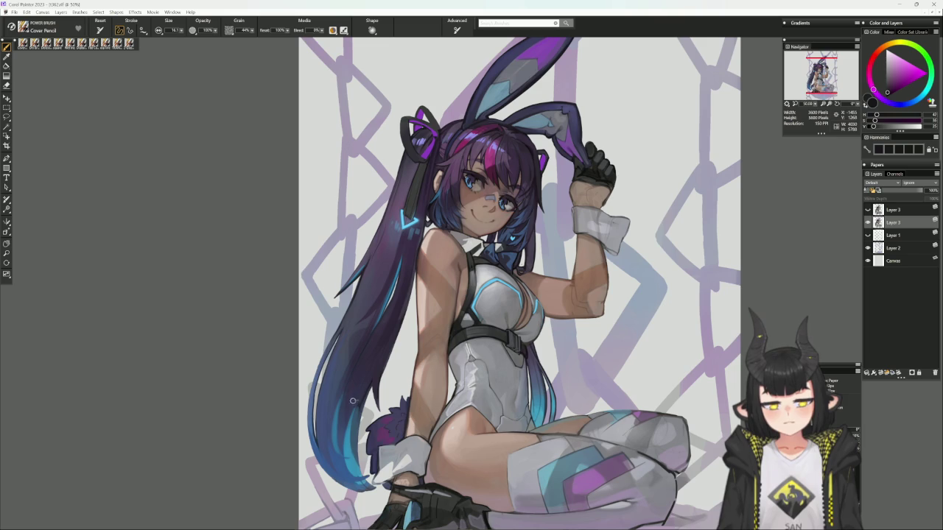
# - Paint violet and magenta tones over the bangs and face shading
pyautogui.keyDown('alt'); pyautogui.click(368, 371); pyautogui.keyUp('alt')
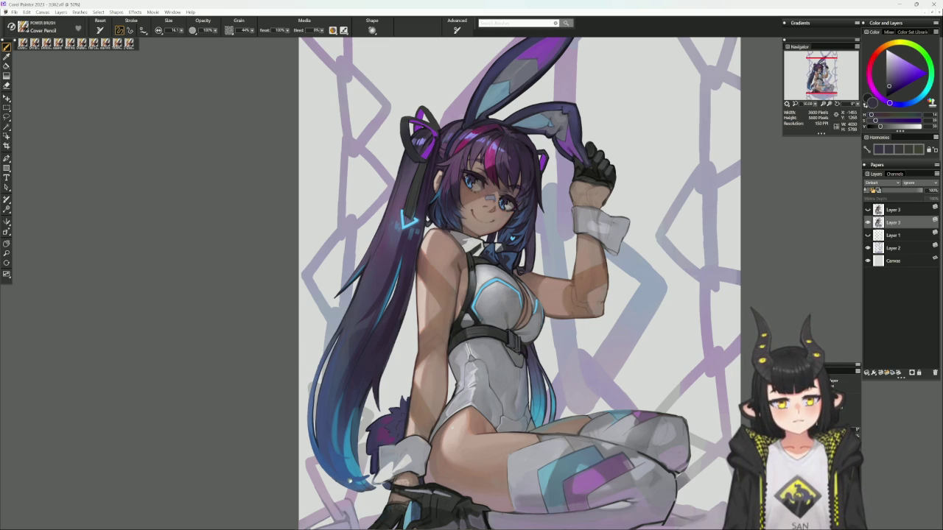
pyautogui.moveTo(634, 377); pyautogui.dragTo(617, 385)
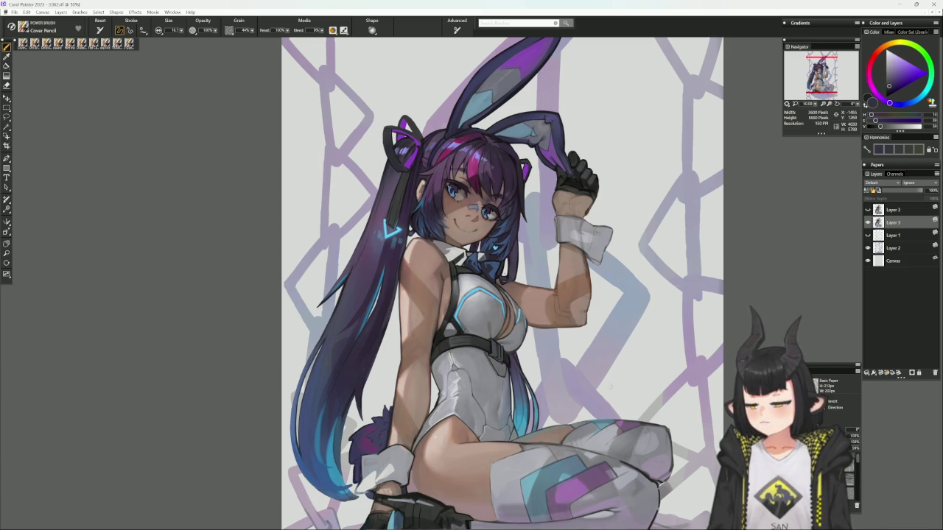
pyautogui.keyDown('alt'); pyautogui.click(472, 140); pyautogui.keyUp('alt')
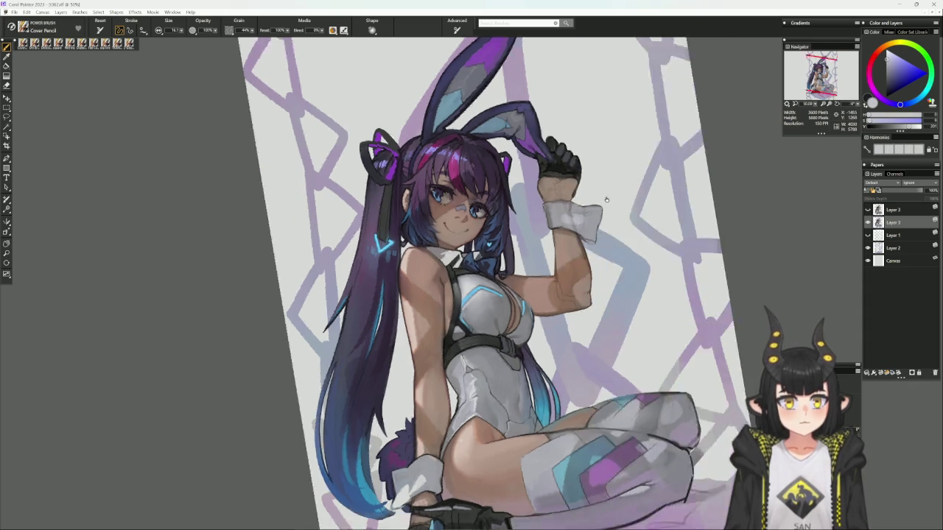
pyautogui.moveTo(626, 295); pyautogui.dragTo(589, 184)
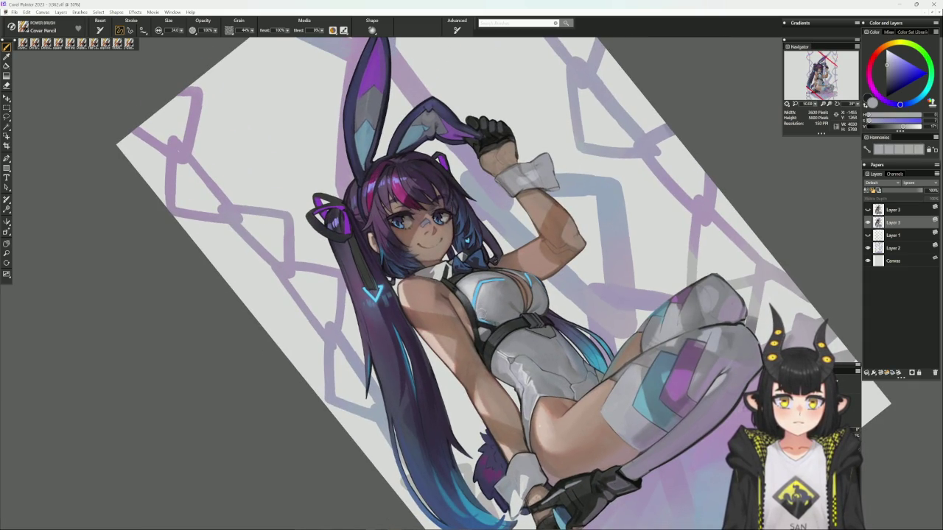
pyautogui.moveTo(465, 372); pyautogui.dragTo(542, 296)
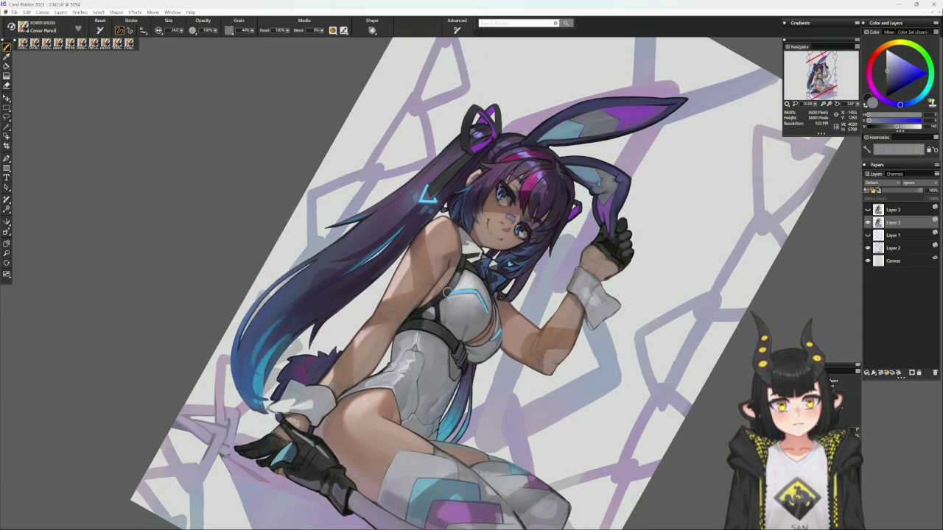
# - Paint with dull purple, blue and light greyish-blue tones on a tilted canvas
pyautogui.keyDown('alt'); pyautogui.click(491, 206); pyautogui.keyUp('alt')
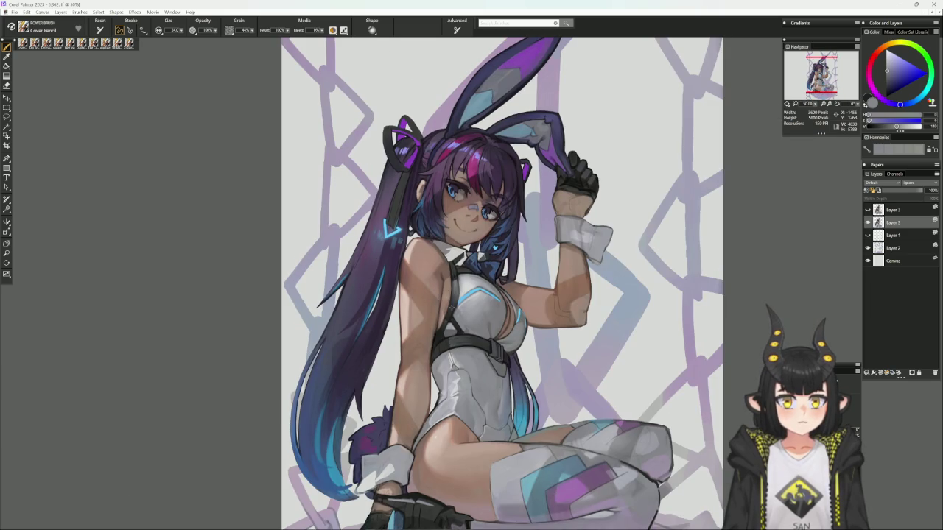
pyautogui.keyDown('alt'); pyautogui.click(490, 207); pyautogui.keyUp('alt')
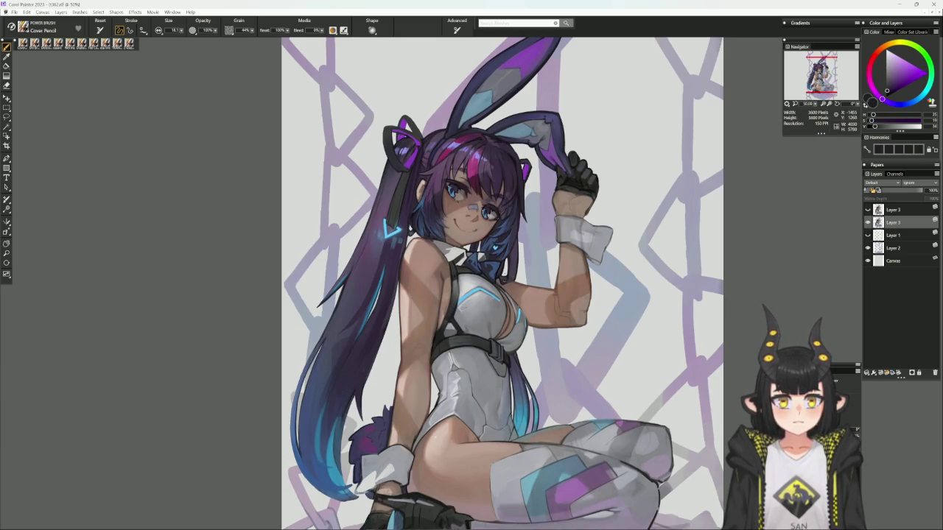
pyautogui.moveTo(601, 226); pyautogui.dragTo(538, 170)
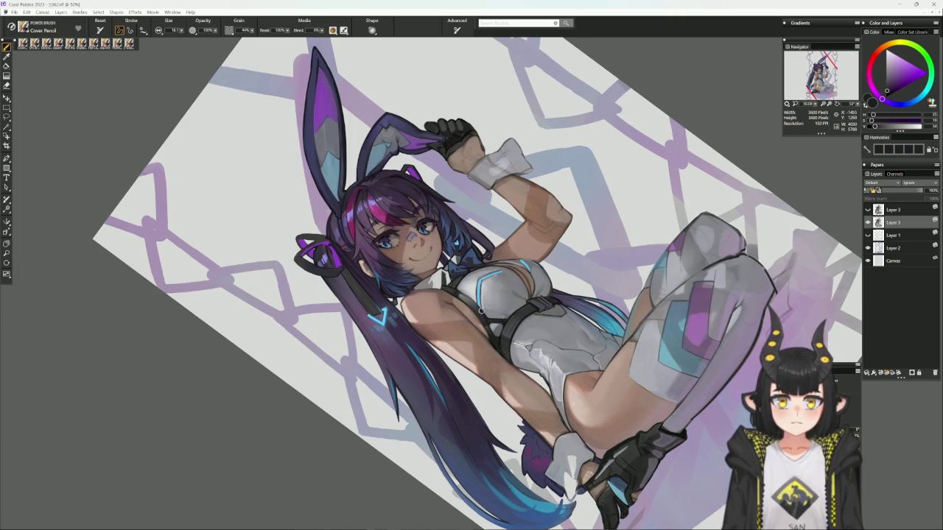
pyautogui.click(899, 104)
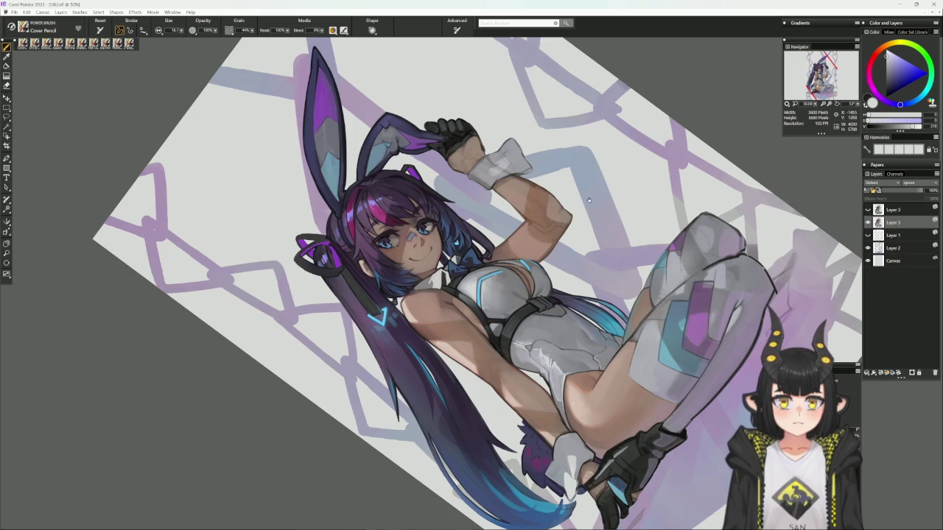
pyautogui.moveTo(525, 228); pyautogui.dragTo(472, 263)
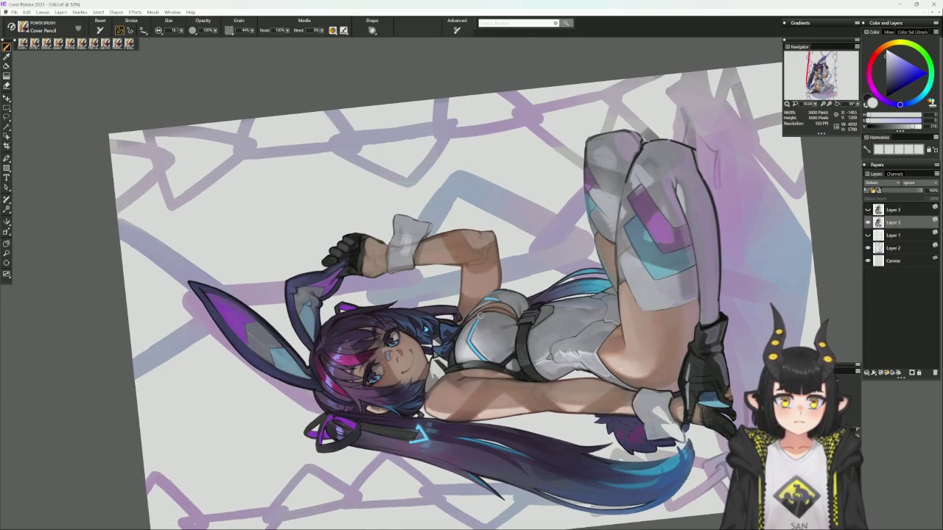
pyautogui.click(886, 90)
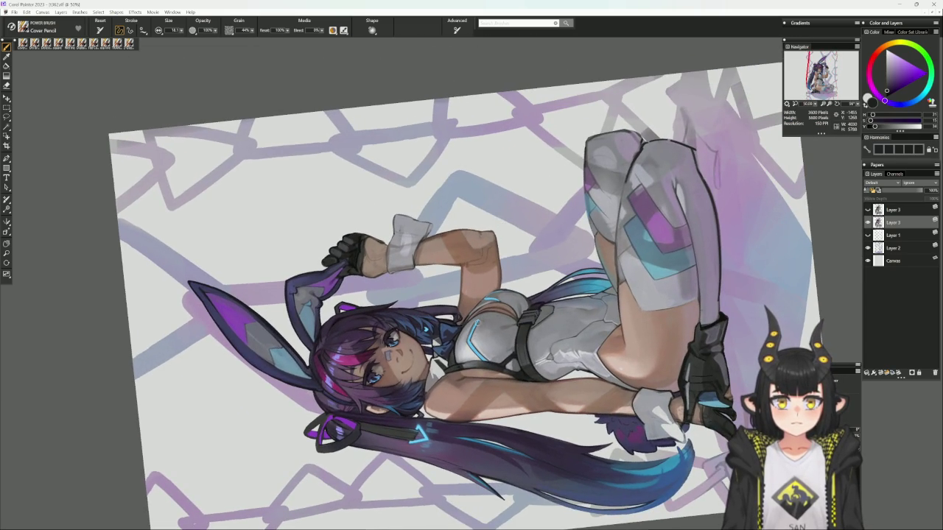
pyautogui.keyDown('alt'); pyautogui.click(470, 340); pyautogui.keyUp('alt')
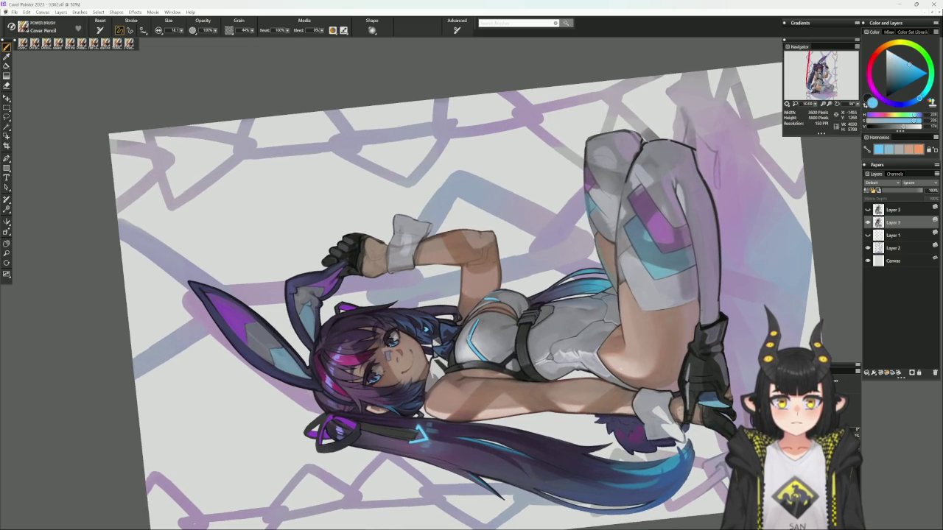
pyautogui.keyDown('alt'); pyautogui.click(477, 319); pyautogui.keyUp('alt')
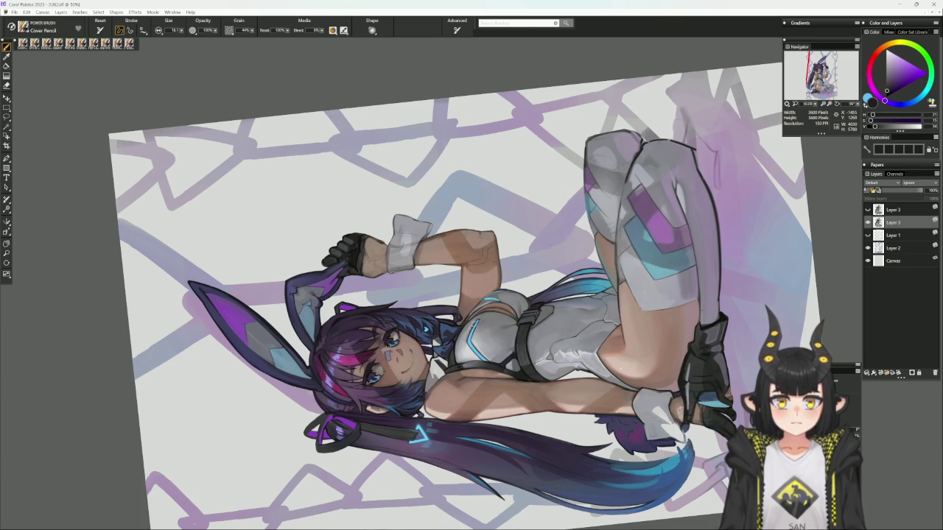
pyautogui.keyDown('alt'); pyautogui.click(478, 324); pyautogui.keyUp('alt')
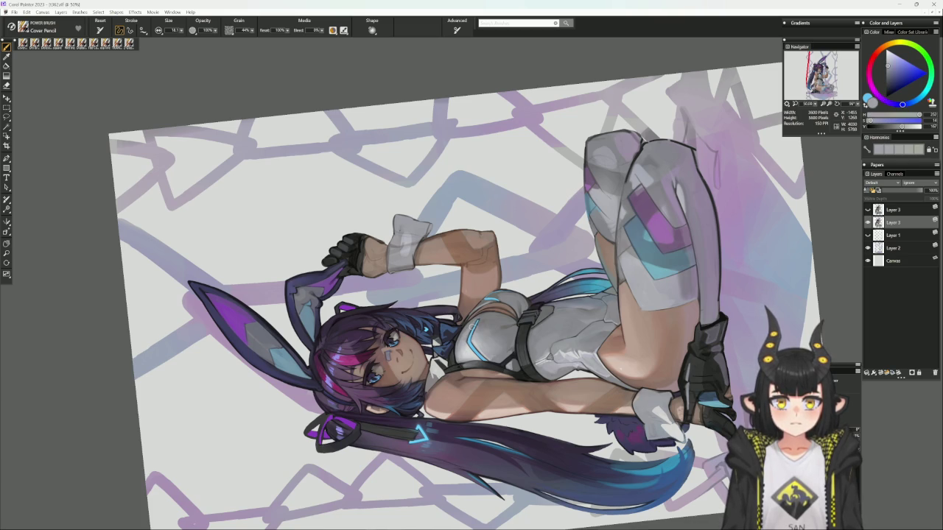
pyautogui.keyDown('alt'); pyautogui.click(492, 302); pyautogui.keyUp('alt')
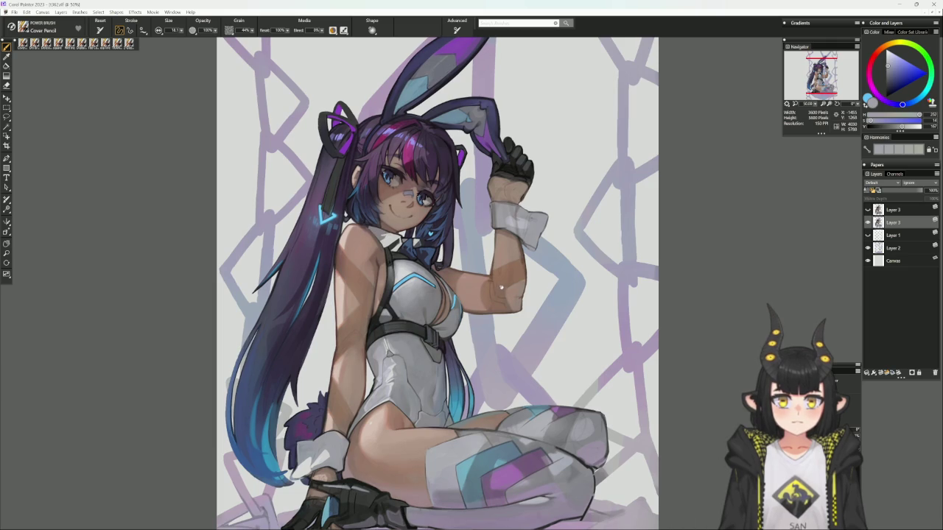
pyautogui.moveTo(493, 302); pyautogui.dragTo(489, 326)
# - Try dark teal-blue and line-art grey, then sample the tan forearm skin tone
pyautogui.keyDown('alt'); pyautogui.click(444, 331); pyautogui.keyUp('alt')
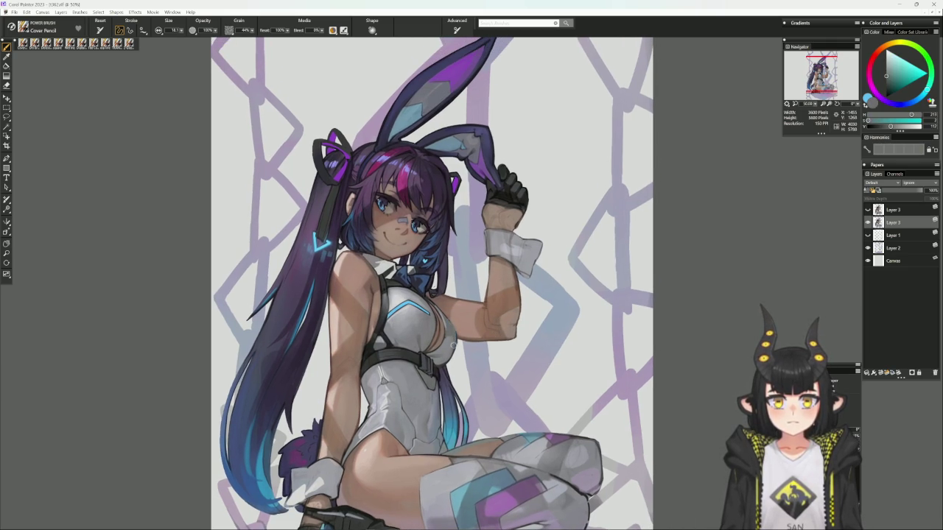
pyautogui.moveTo(566, 272); pyautogui.dragTo(538, 280)
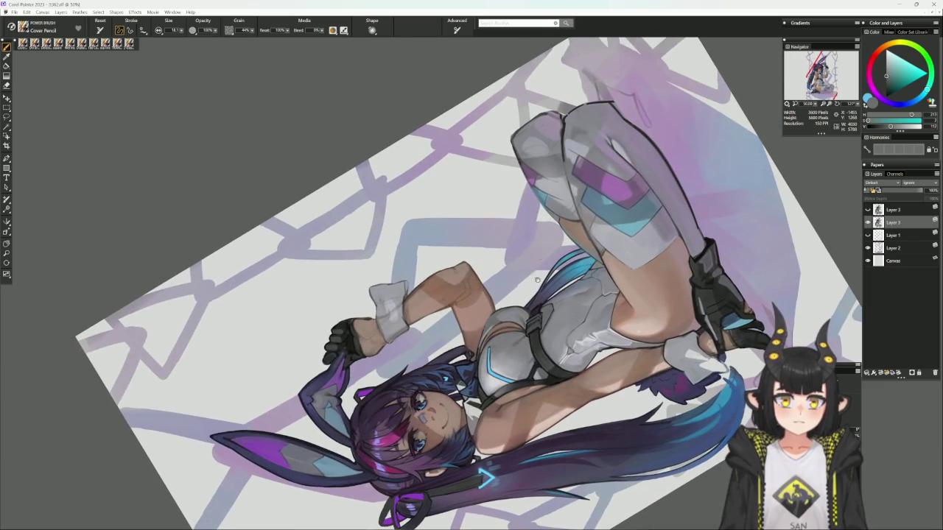
pyautogui.keyDown('alt'); pyautogui.click(493, 310); pyautogui.keyUp('alt')
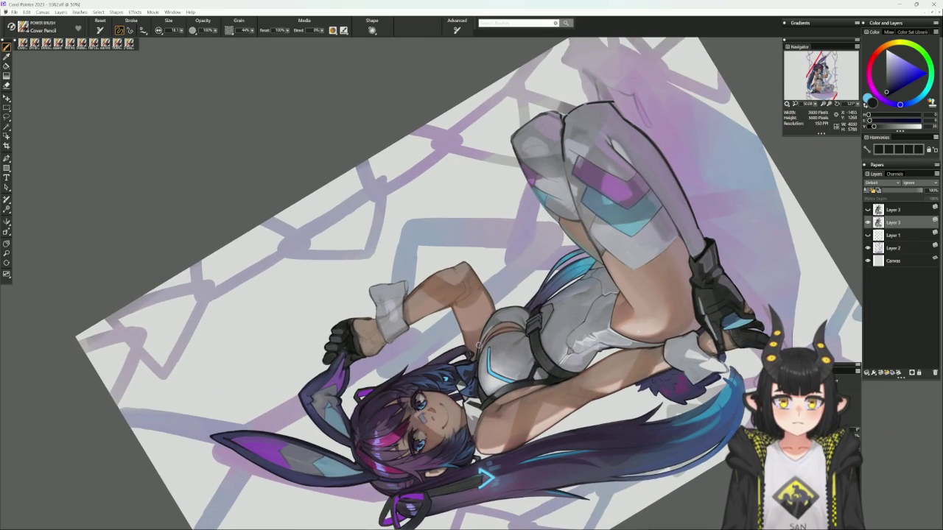
pyautogui.keyDown('alt'); pyautogui.click(494, 310); pyautogui.keyUp('alt')
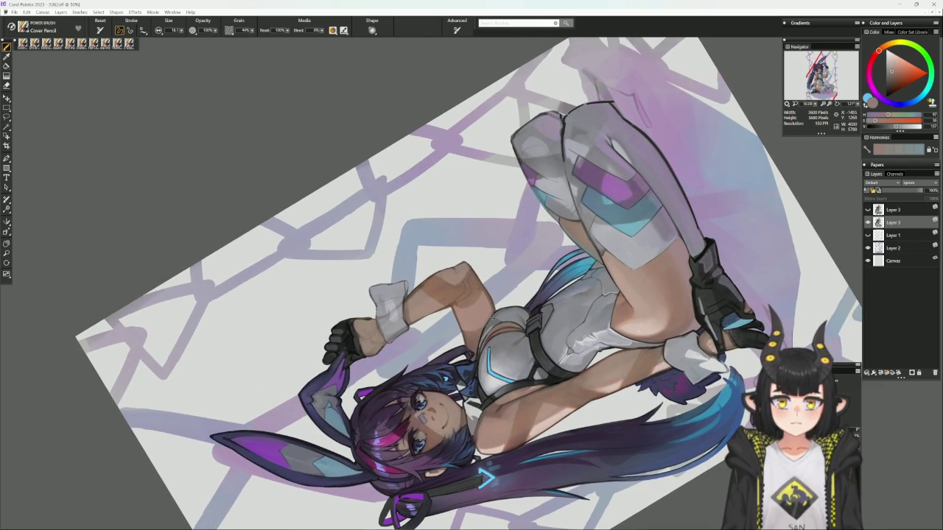
pyautogui.keyDown('alt'); pyautogui.click(532, 288); pyautogui.keyUp('alt')
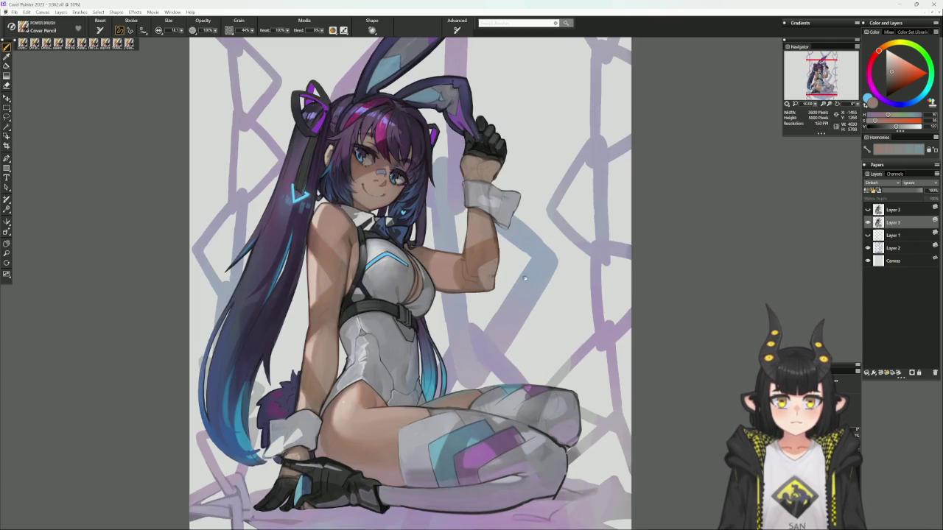
pyautogui.moveTo(509, 271); pyautogui.dragTo(511, 316)
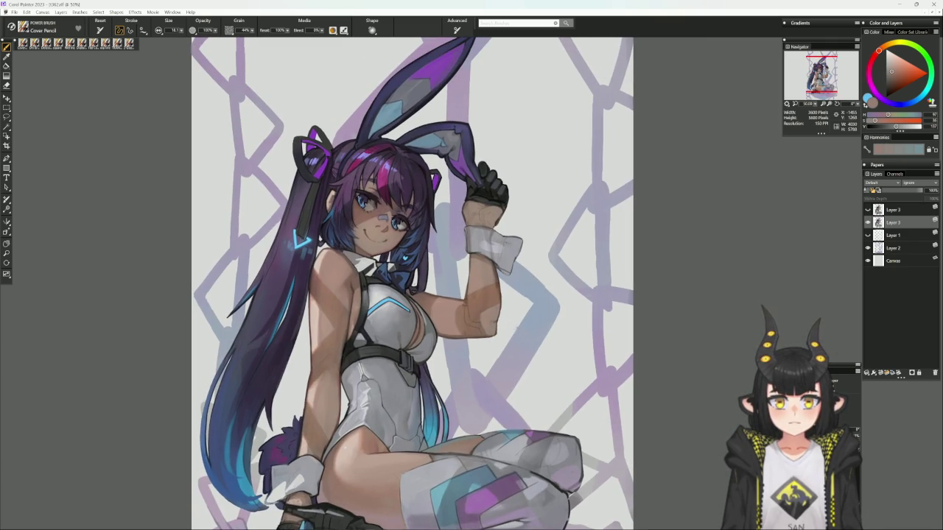
pyautogui.keyDown('alt'); pyautogui.click(483, 318); pyautogui.keyUp('alt')
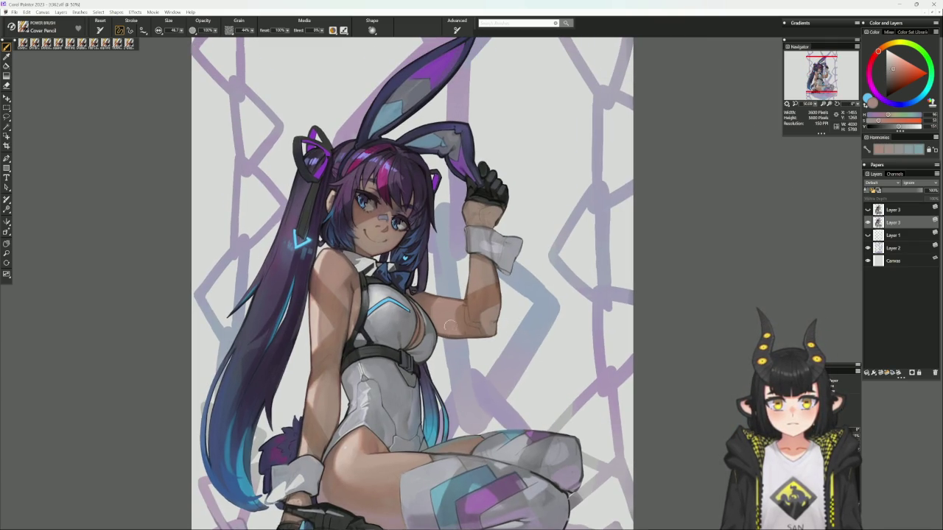
pyautogui.keyDown('alt'); pyautogui.click(442, 331); pyautogui.keyUp('alt')
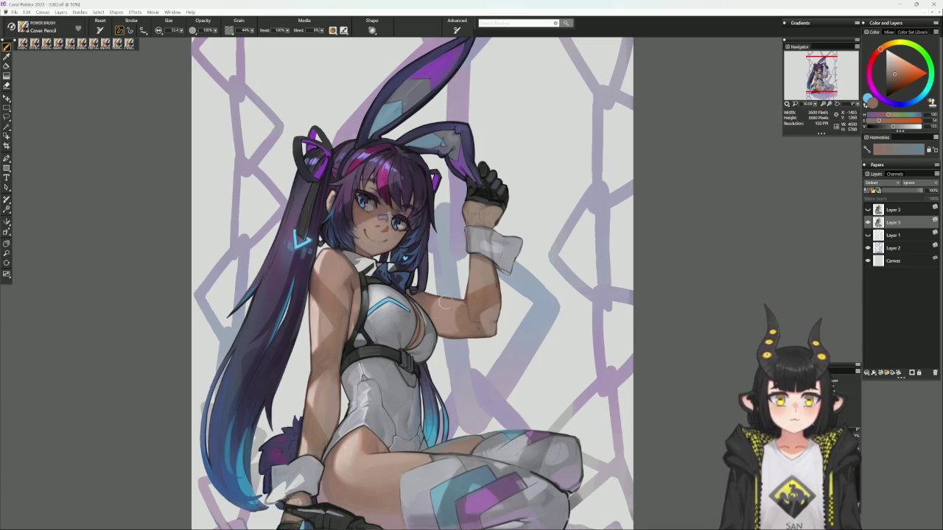
# - Shade along the forearm with a darker sampled skin tone
pyautogui.keyDown('alt'); pyautogui.click(455, 323); pyautogui.keyUp('alt')
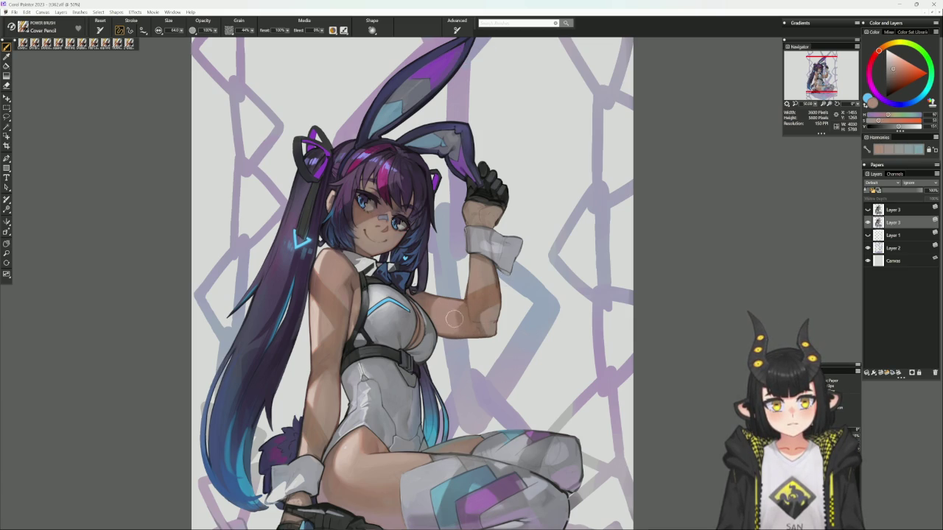
pyautogui.keyDown('alt'); pyautogui.click(457, 323); pyautogui.keyUp('alt')
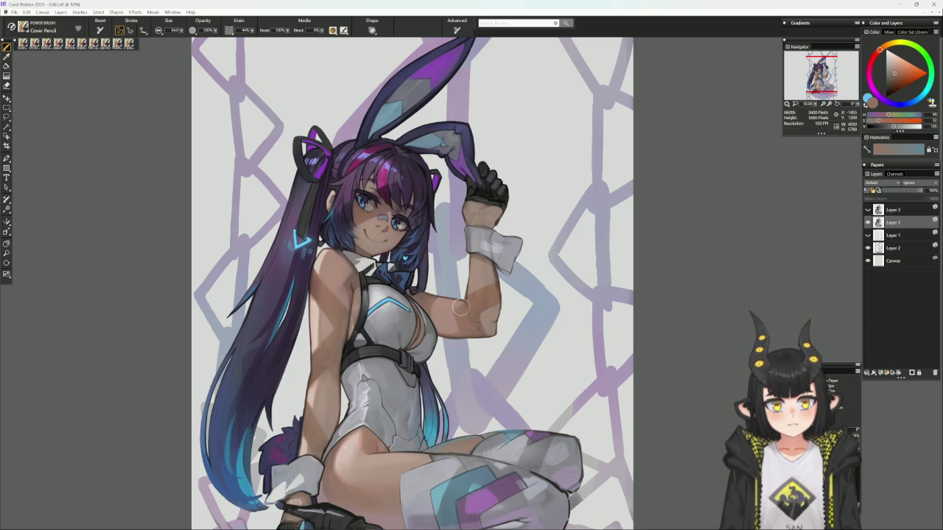
pyautogui.moveTo(456, 309); pyautogui.dragTo(472, 303)
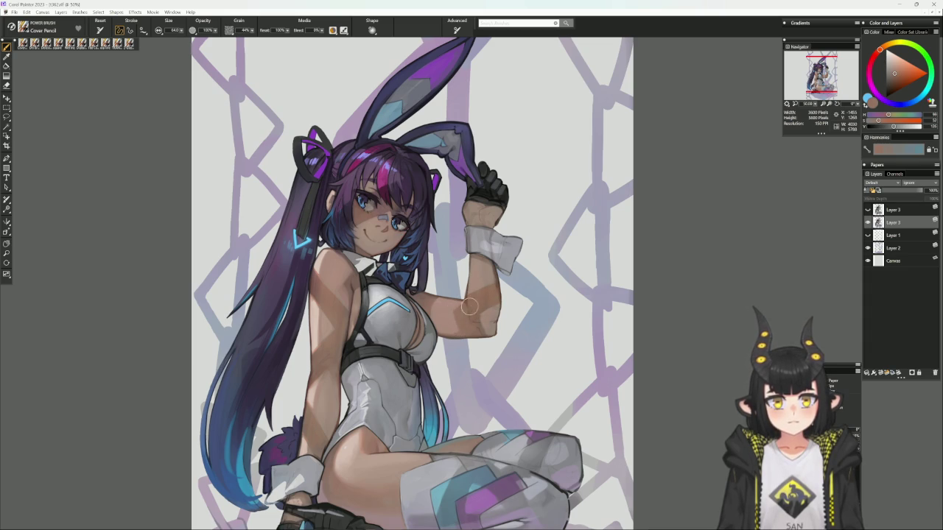
pyautogui.press(']')
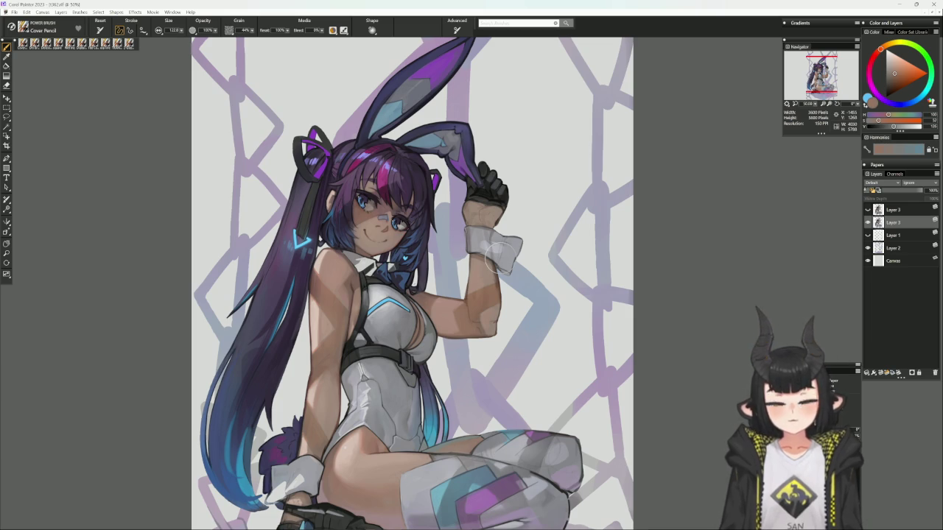
# - Shade across the nose and cheeks with a cool bluish-grey sampled near the collar
pyautogui.keyDown('alt'); pyautogui.click(331, 277); pyautogui.keyUp('alt')
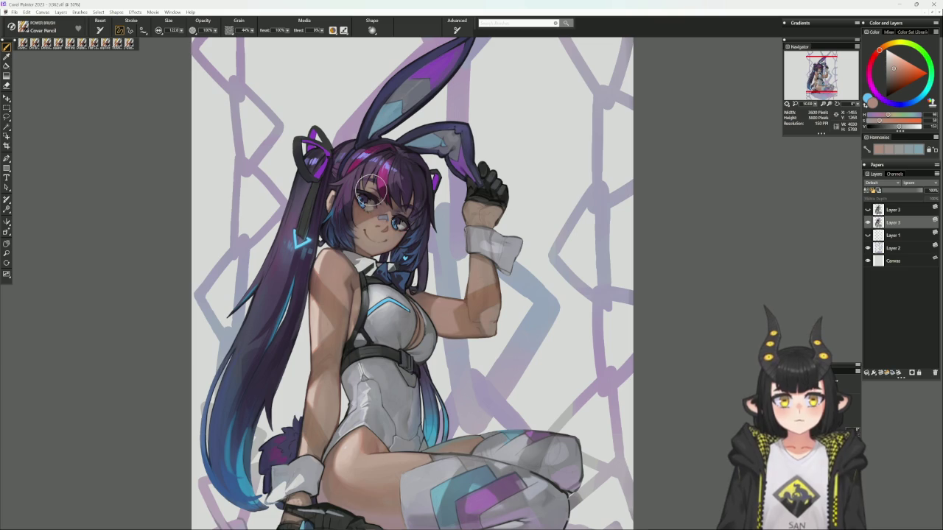
pyautogui.keyDown('alt'); pyautogui.click(352, 274); pyautogui.keyUp('alt')
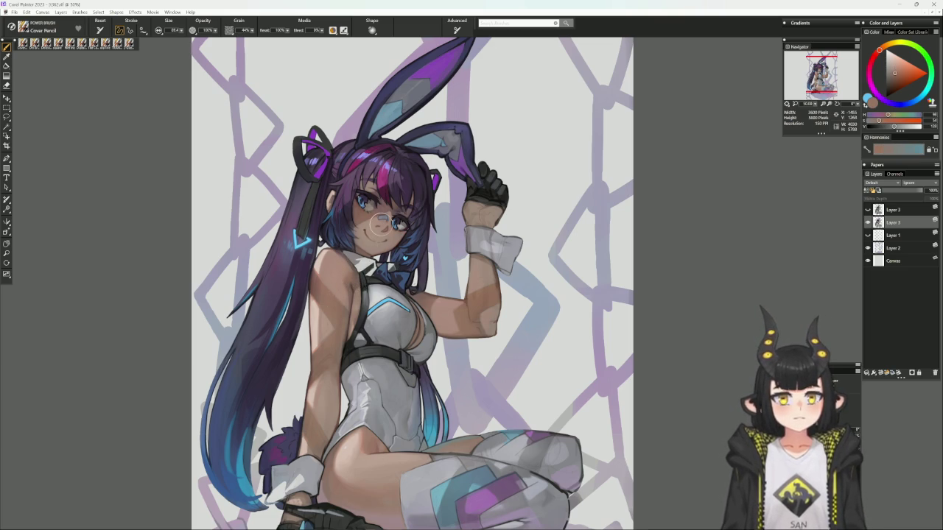
pyautogui.moveTo(376, 233); pyautogui.dragTo(389, 234)
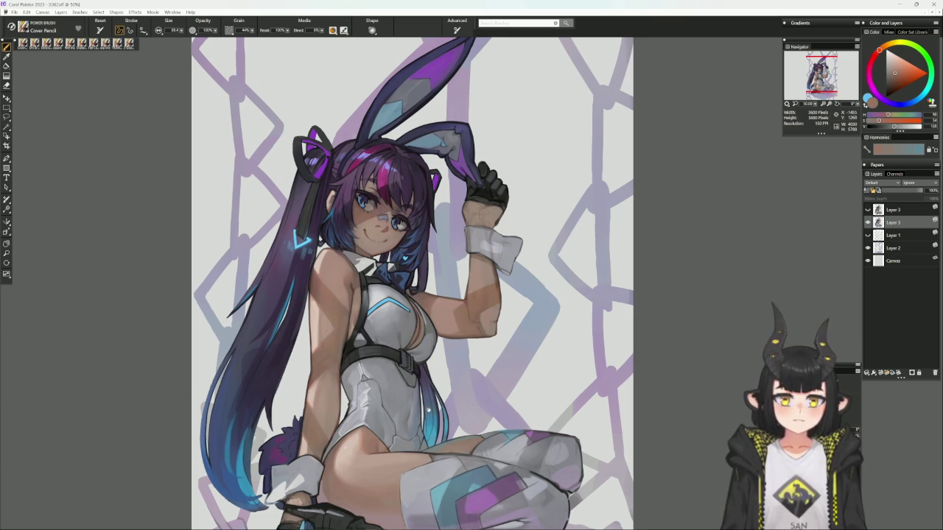
pyautogui.moveTo(412, 295); pyautogui.dragTo(447, 284)
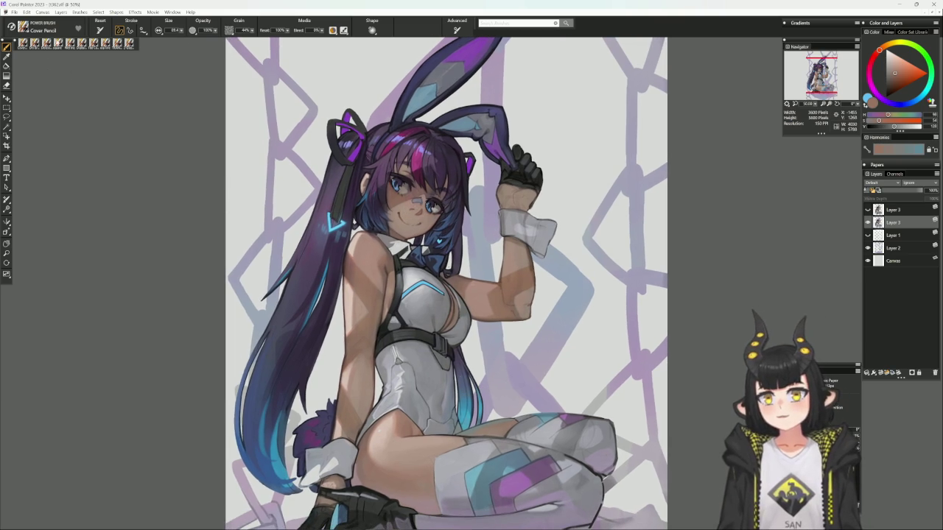
pyautogui.click(129, 44)
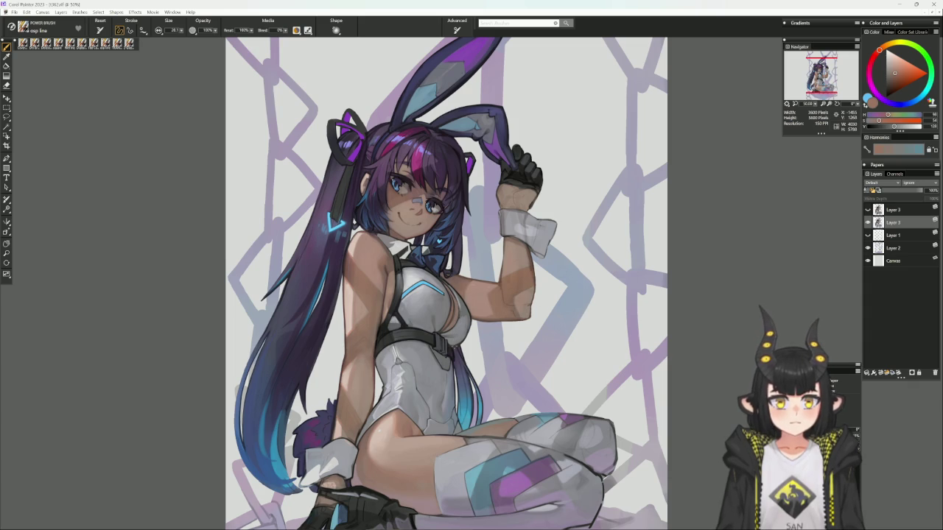
pyautogui.keyDown('alt'); pyautogui.click(457, 342); pyautogui.keyUp('alt')
pyautogui.moveTo(522, 315); pyautogui.dragTo(480, 316)
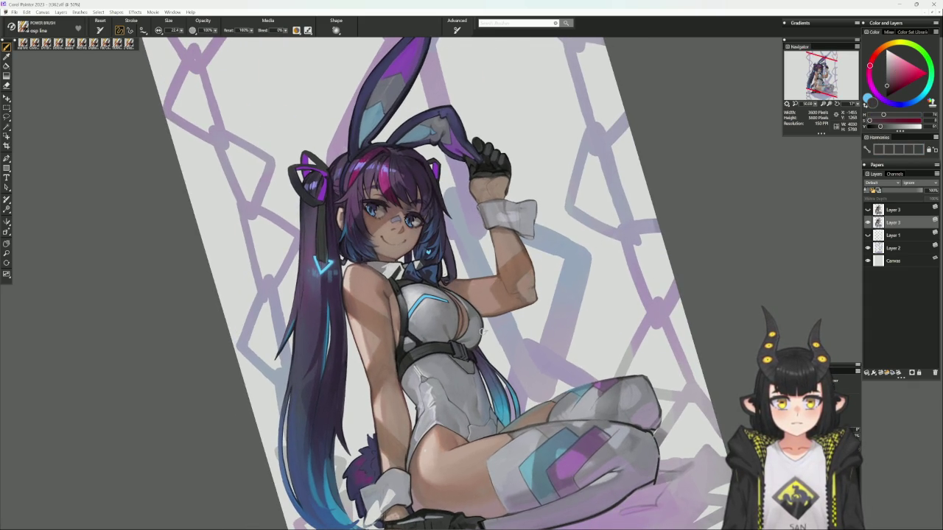
pyautogui.moveTo(479, 341); pyautogui.dragTo(497, 312)
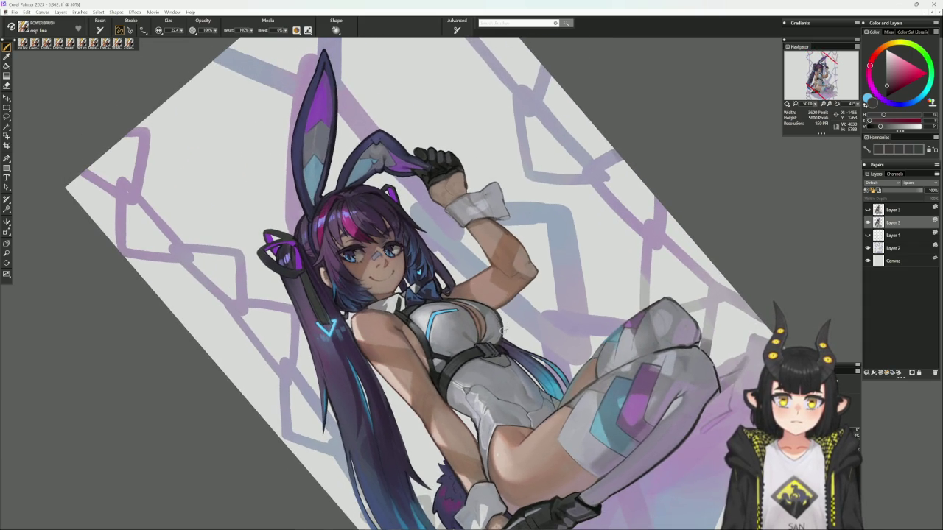
pyautogui.moveTo(500, 339)
pyautogui.mouseDown()
pyautogui.moveTo(436, 143)
pyautogui.moveTo(549, 226)
pyautogui.mouseUp()
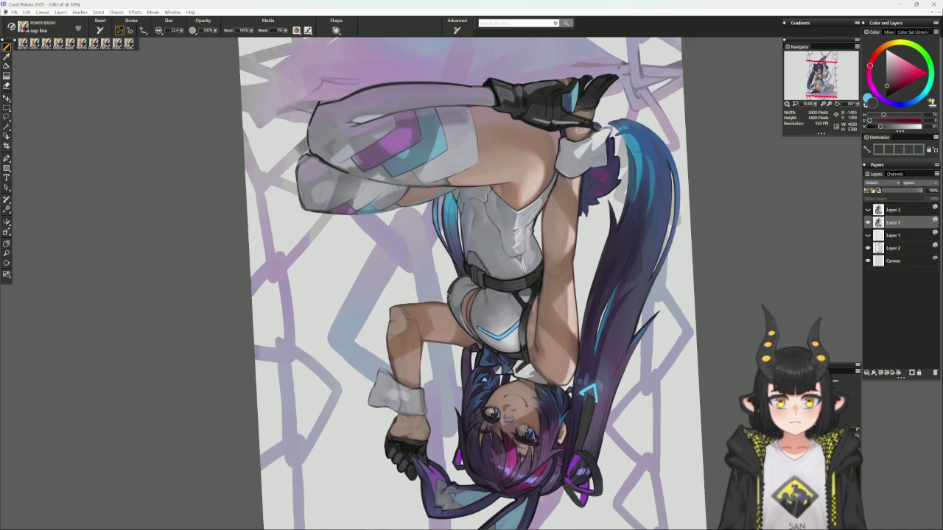
pyautogui.moveTo(581, 197); pyautogui.dragTo(441, 289)
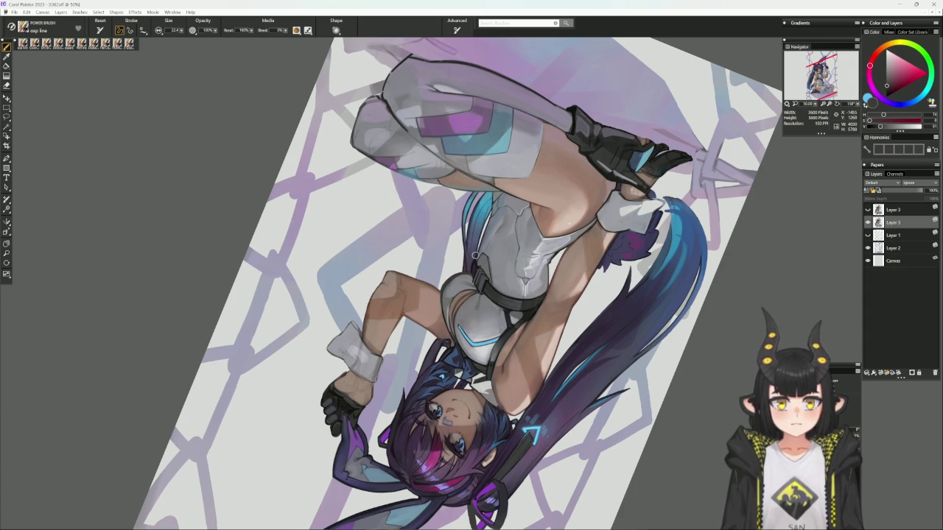
pyautogui.hotkey('ctrl', '0')
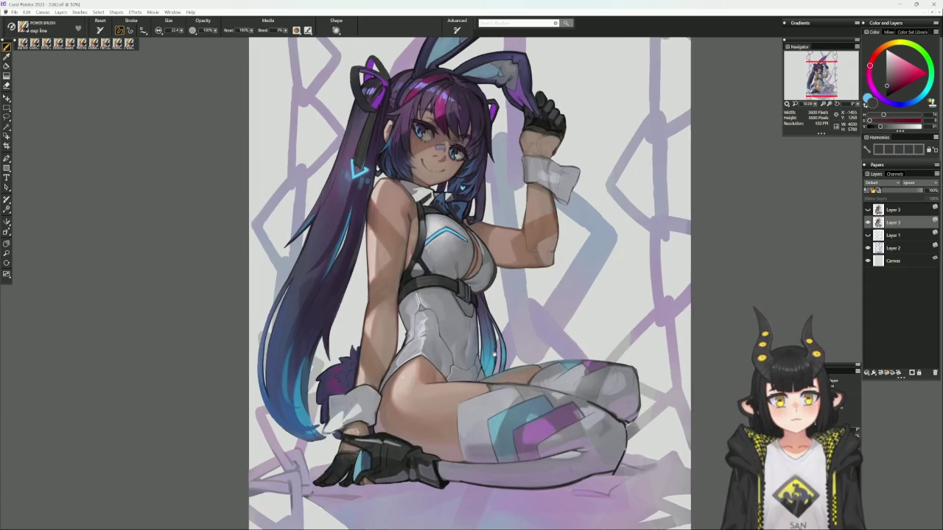
pyautogui.scroll(2, 457, 280)
pyautogui.press('/')
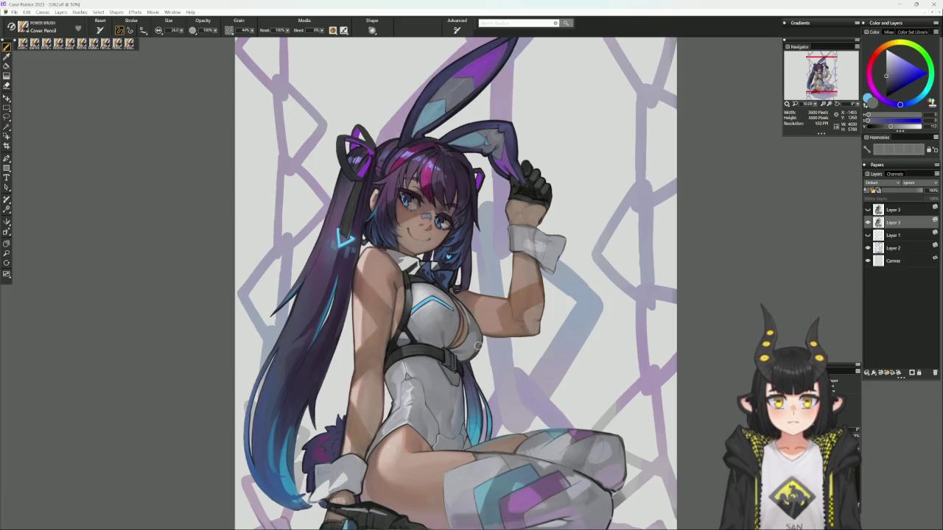
pyautogui.moveTo(483, 325); pyautogui.dragTo(570, 245)
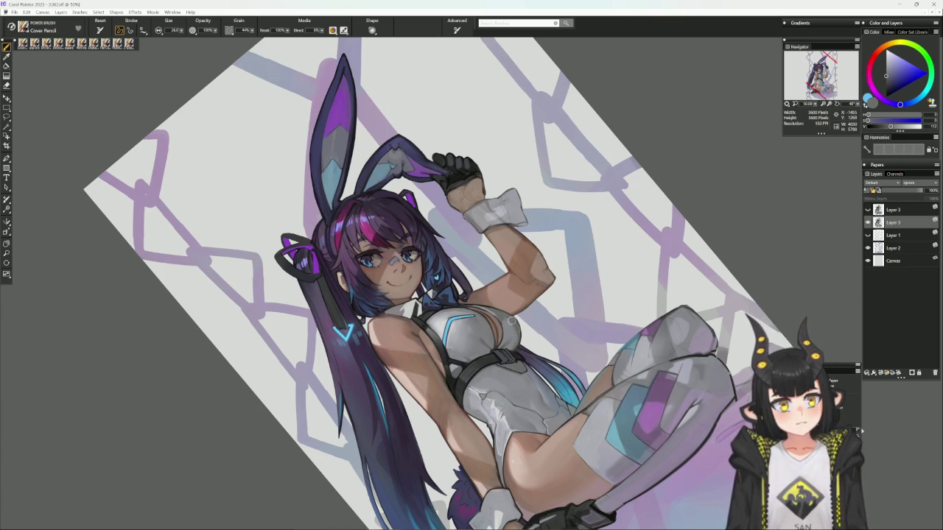
pyautogui.keyDown('alt'); pyautogui.click(471, 70); pyautogui.keyUp('alt')
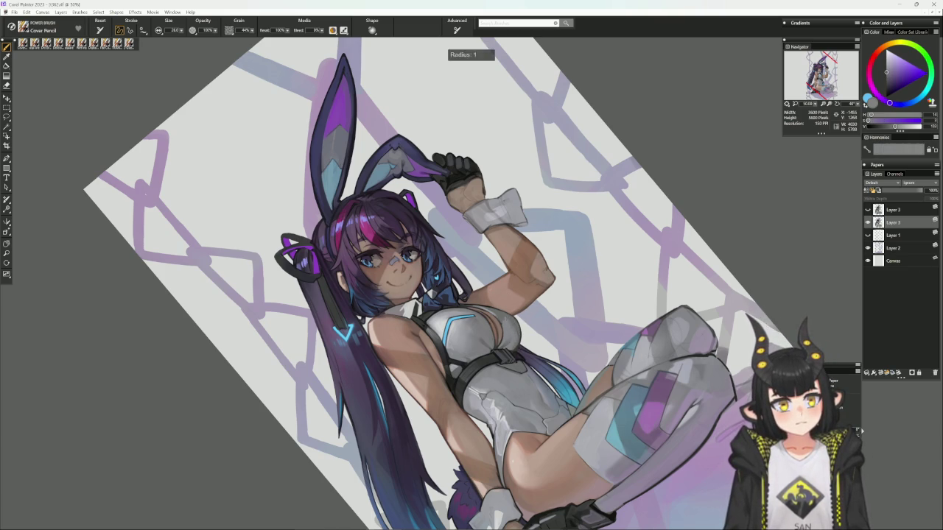
pyautogui.keyDown('alt'); pyautogui.click(515, 330); pyautogui.keyUp('alt')
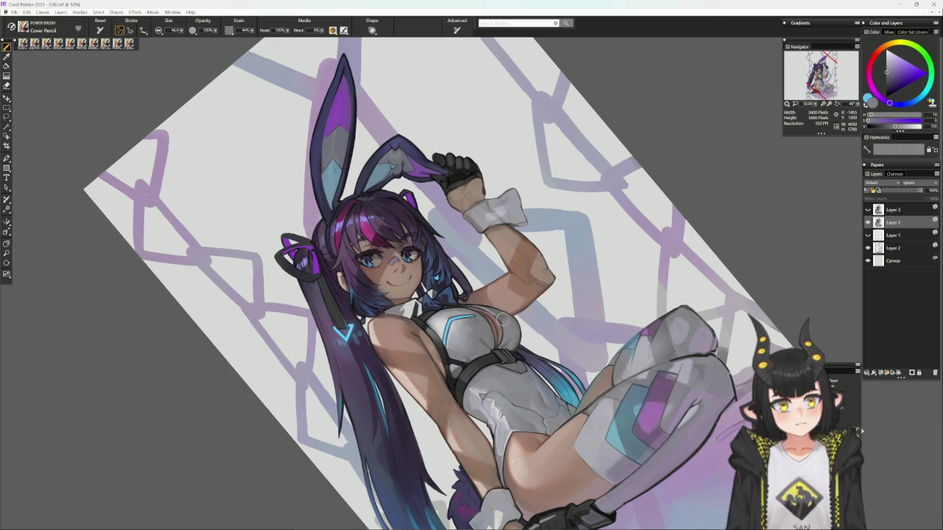
pyautogui.keyDown('alt'); pyautogui.click(502, 324); pyautogui.keyUp('alt')
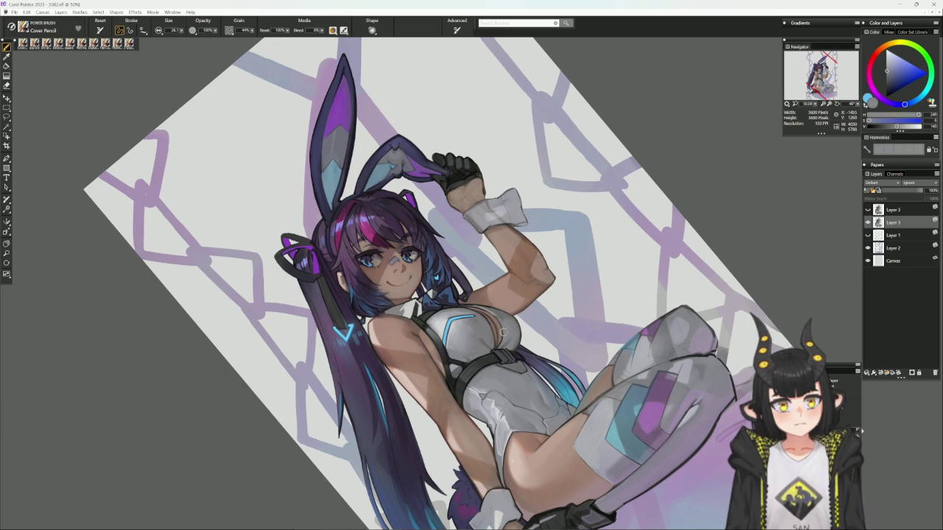
pyautogui.keyDown('alt'); pyautogui.click(500, 323); pyautogui.keyUp('alt')
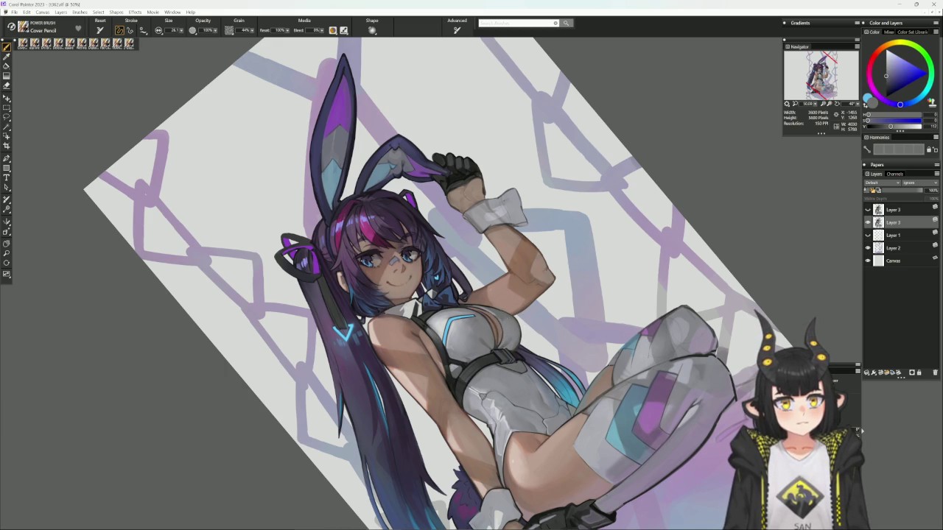
pyautogui.keyDown('alt'); pyautogui.click(499, 324); pyautogui.keyUp('alt')
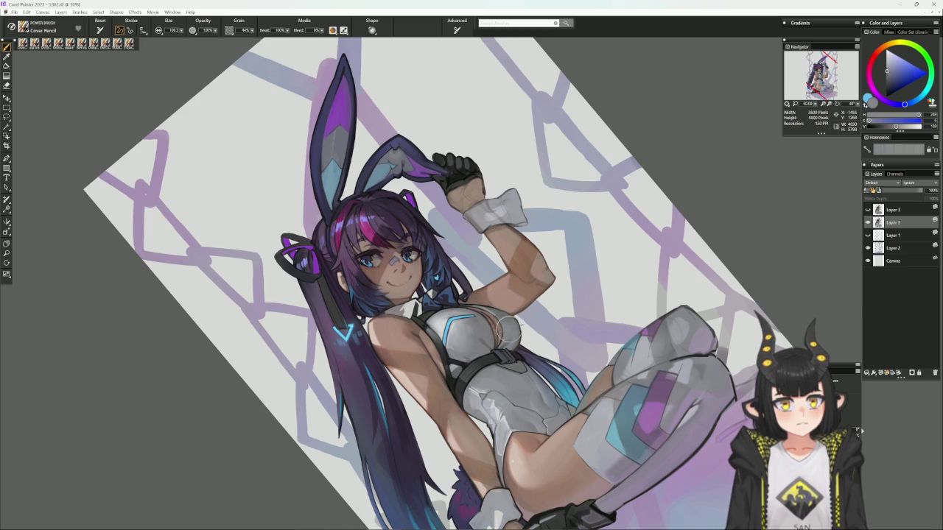
pyautogui.keyDown('alt'); pyautogui.click(502, 321); pyautogui.keyUp('alt')
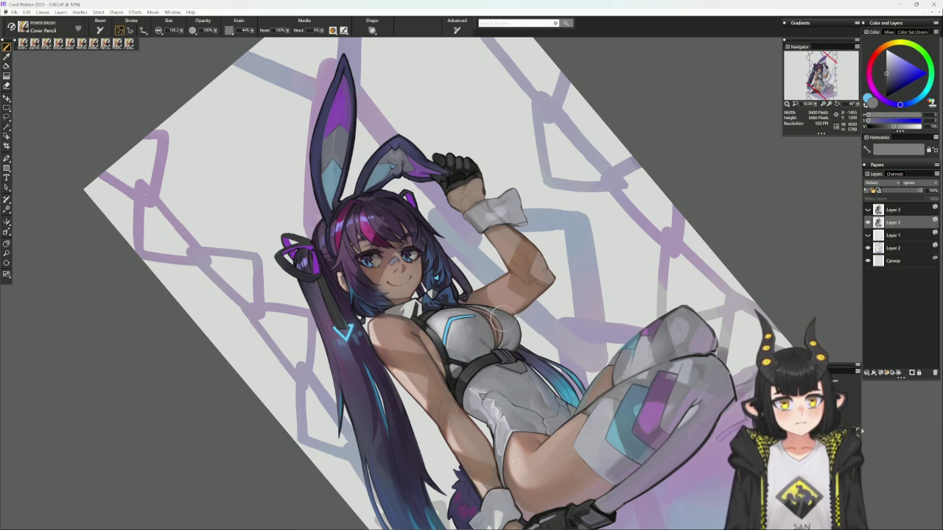
pyautogui.keyDown('alt'); pyautogui.click(515, 324); pyautogui.keyUp('alt')
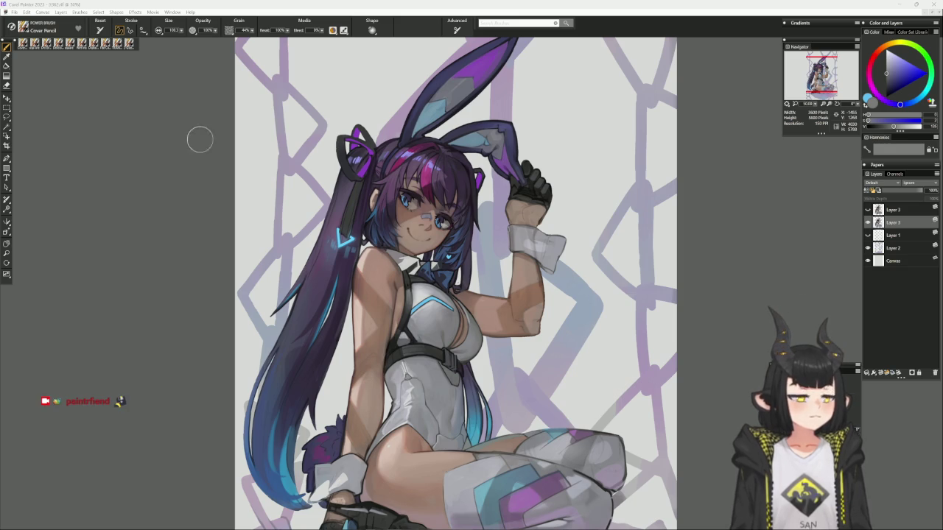
# - Paint a dark blue bow at the collar
pyautogui.click(14, 12)
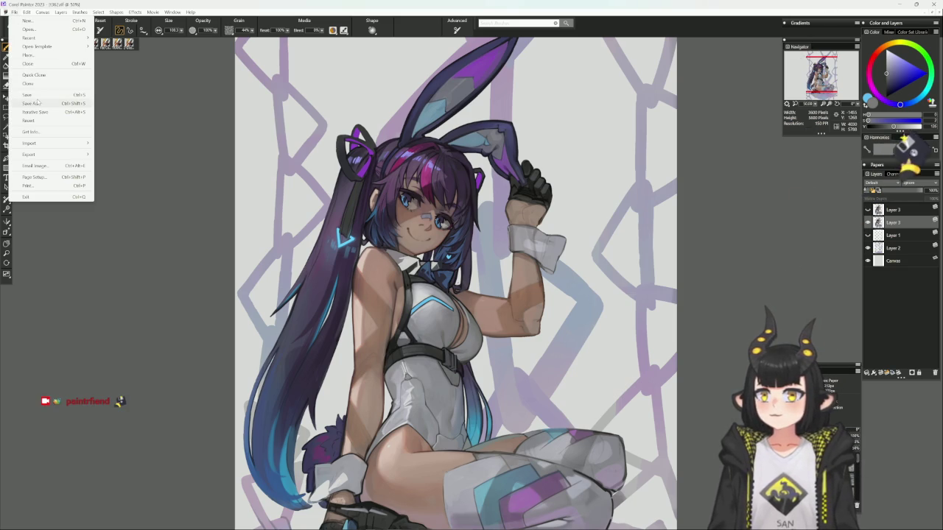
pyautogui.click(34, 94)
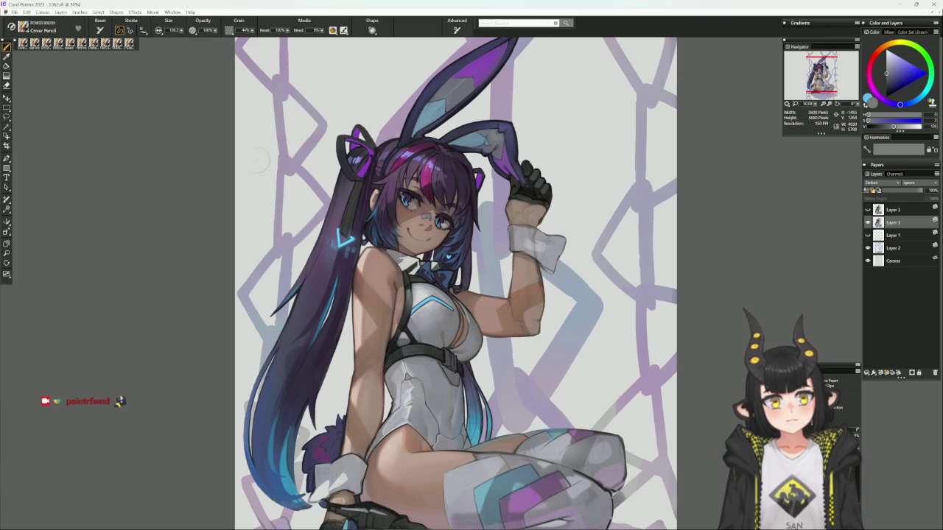
pyautogui.moveTo(434, 265)
pyautogui.mouseDown()
pyautogui.moveTo(442, 293)
pyautogui.moveTo(464, 303)
pyautogui.mouseUp()
pyautogui.keyDown('alt'); pyautogui.click(446, 291); pyautogui.keyUp('alt')
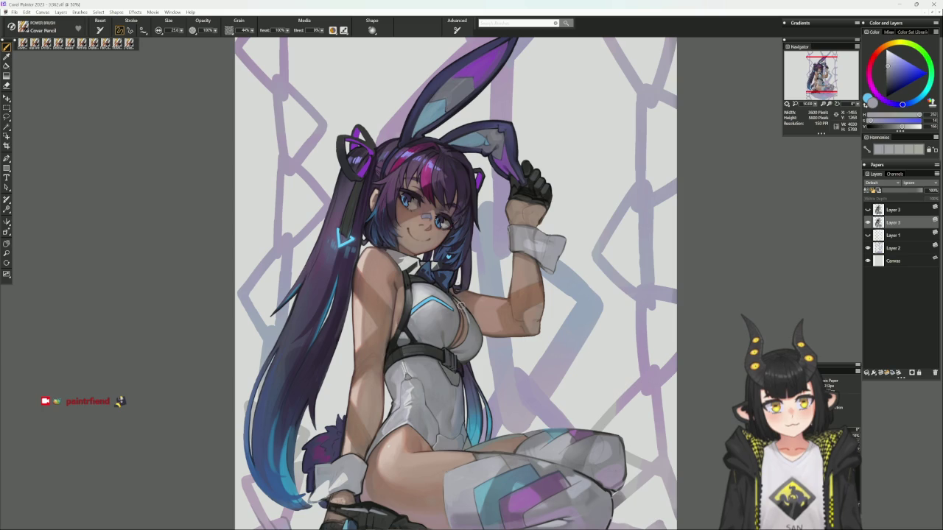
# - Sample several greys, cyans, light blues and dark tones from the figure
pyautogui.keyDown('alt'); pyautogui.click(452, 297); pyautogui.keyUp('alt')
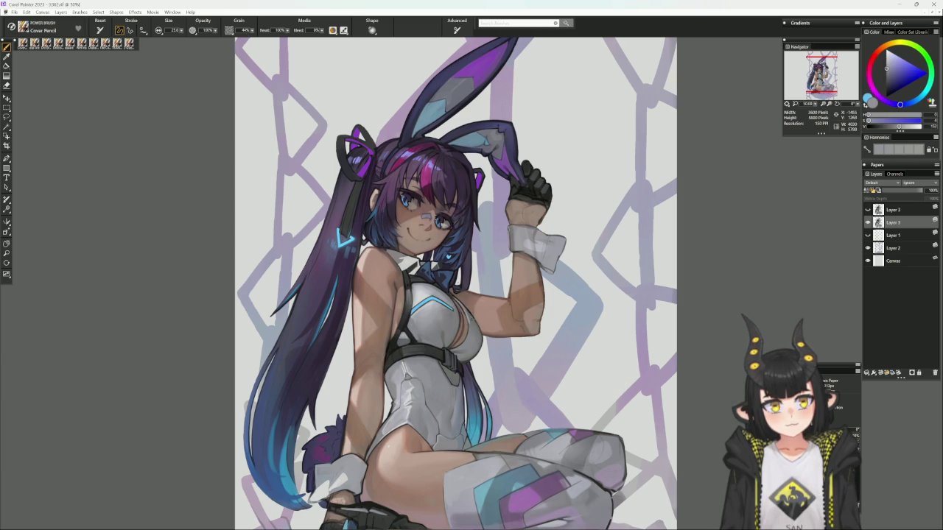
pyautogui.keyDown('alt'); pyautogui.click(455, 299); pyautogui.keyUp('alt')
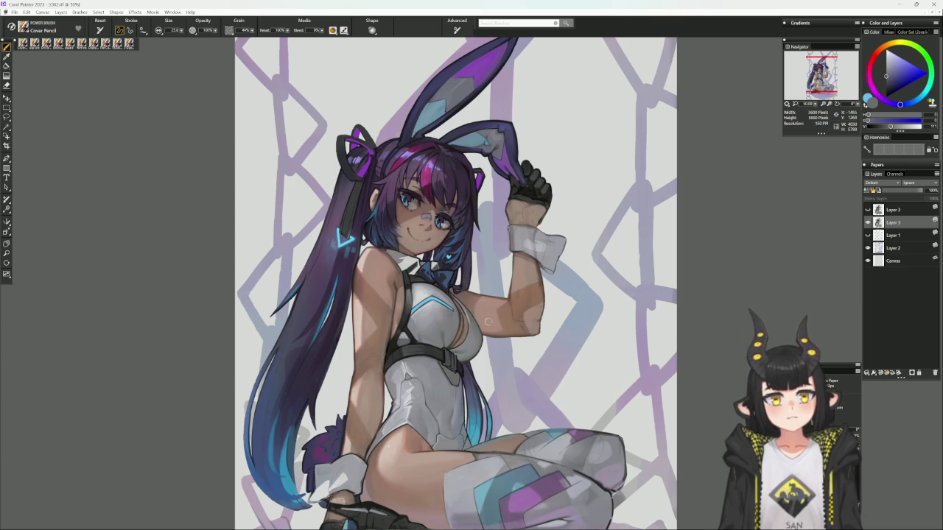
pyautogui.keyDown('alt'); pyautogui.click(441, 301); pyautogui.keyUp('alt')
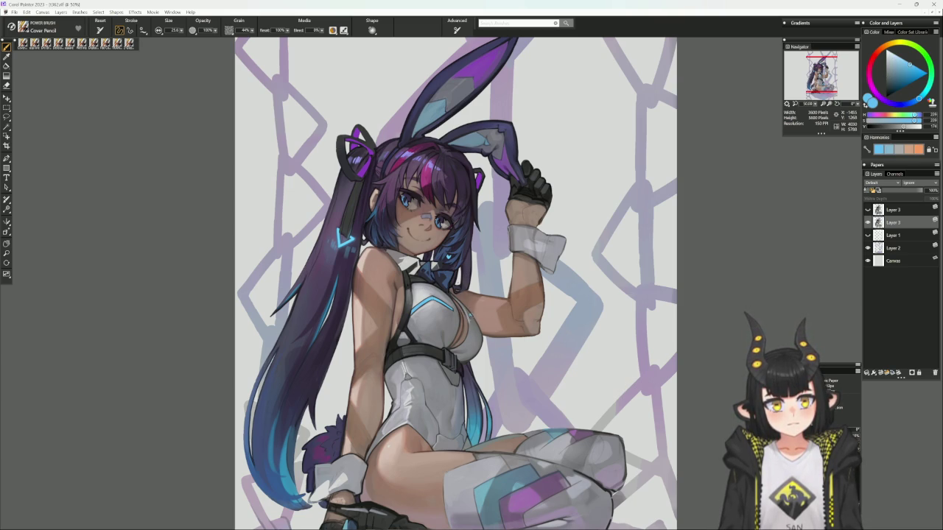
pyautogui.keyDown('alt'); pyautogui.click(470, 316); pyautogui.keyUp('alt')
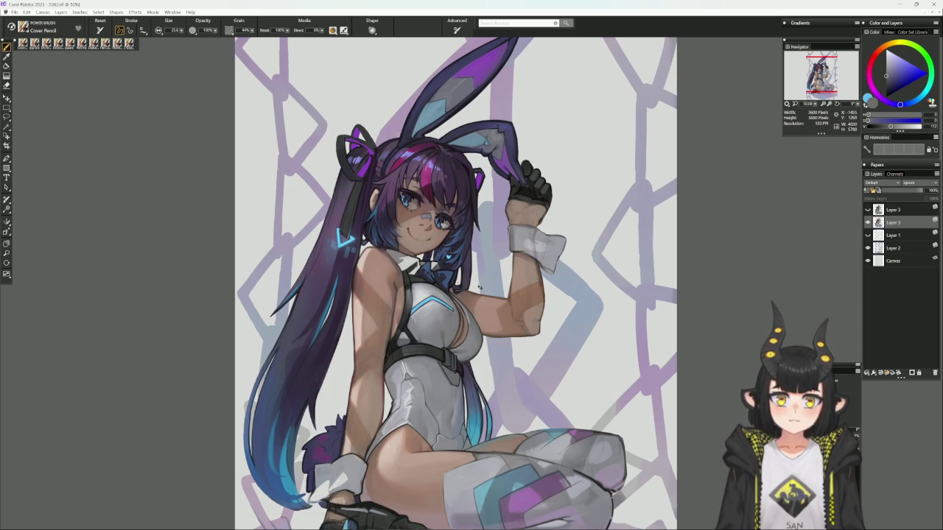
pyautogui.keyDown('alt'); pyautogui.click(431, 298); pyautogui.keyUp('alt')
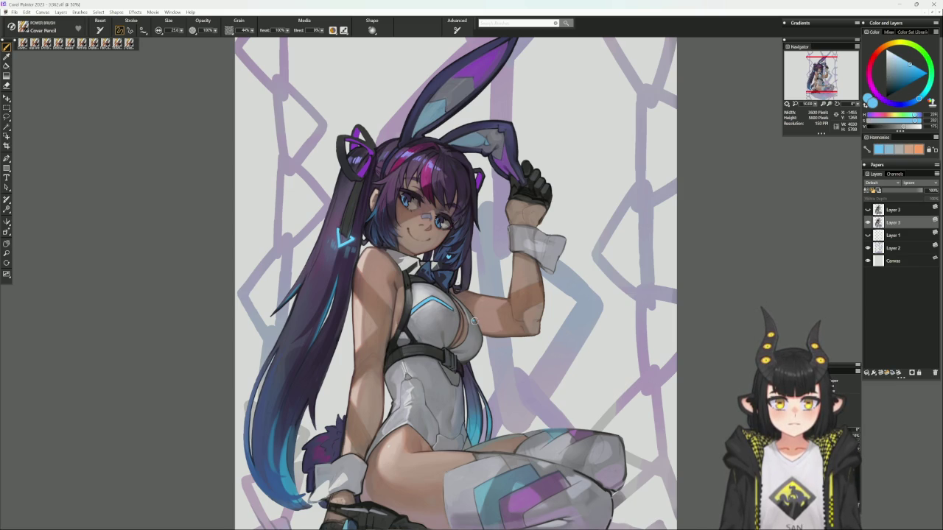
pyautogui.keyDown('alt'); pyautogui.click(466, 302); pyautogui.keyUp('alt')
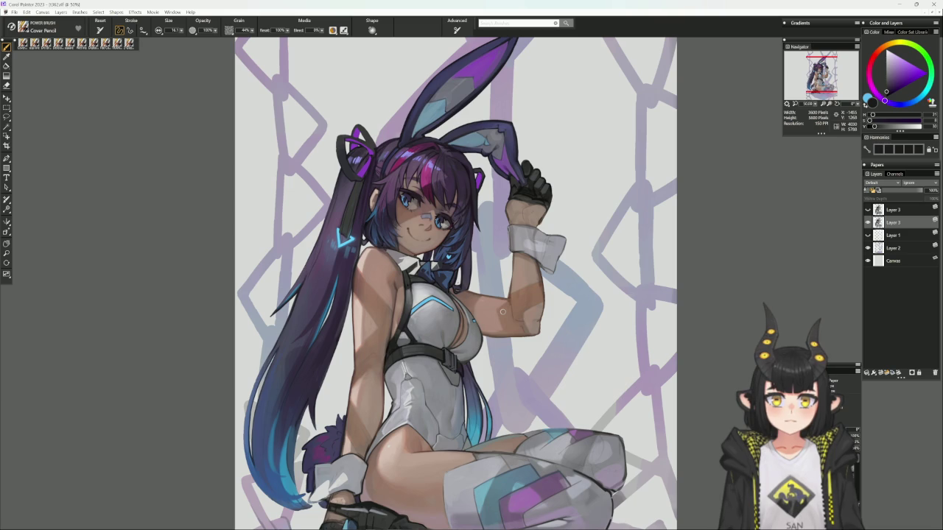
# - Set the colour wheel hue to red and fine-tune it to a muted reddish-brown
pyautogui.moveTo(503, 312); pyautogui.dragTo(517, 335)
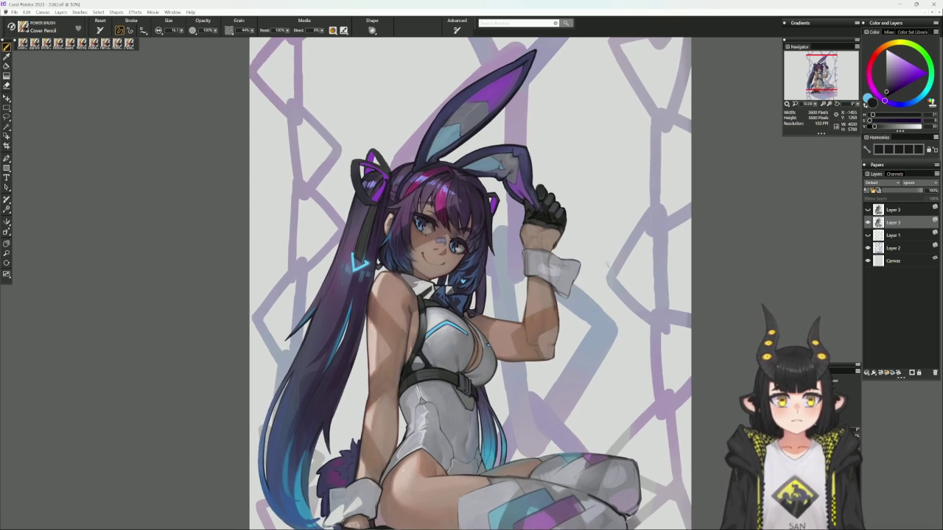
pyautogui.moveTo(604, 300); pyautogui.dragTo(570, 304)
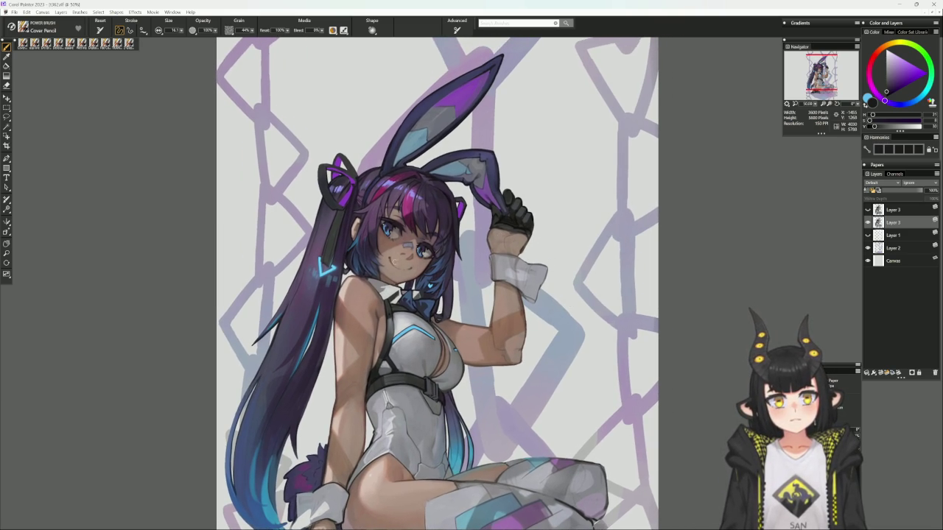
pyautogui.click(876, 53)
pyautogui.click(889, 89)
pyautogui.moveTo(890, 88); pyautogui.dragTo(892, 87)
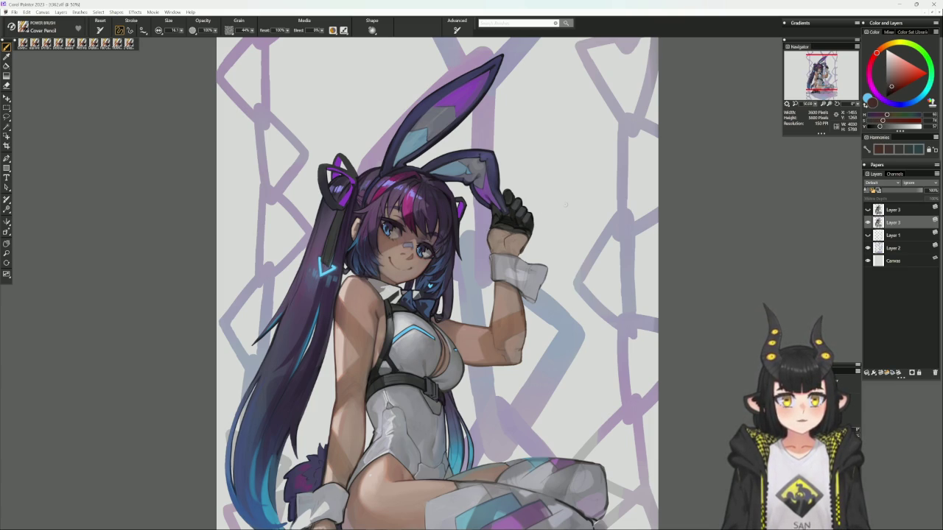
# - Zoom out to review the whole illustration, then zoom back in to 50%
pyautogui.press('1')
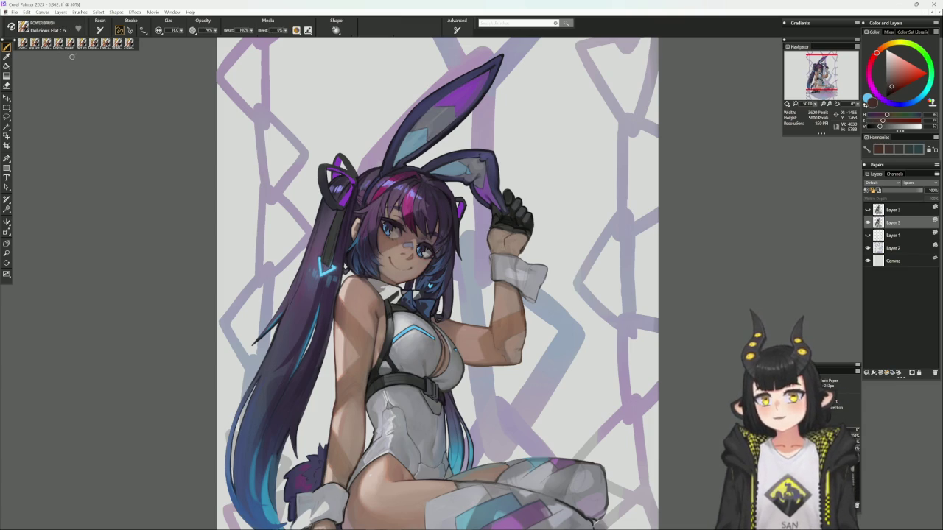
pyautogui.moveTo(513, 158); pyautogui.dragTo(498, 180)
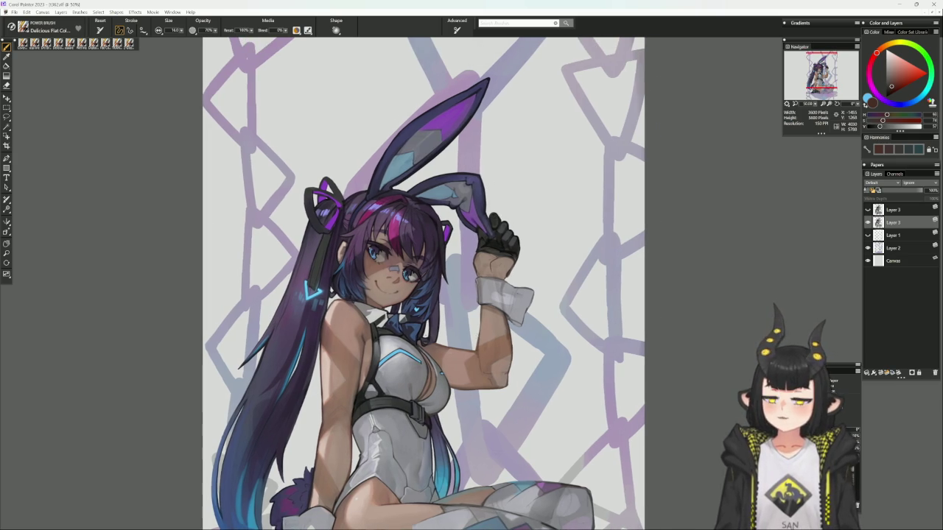
pyautogui.hotkey('ctrl', '-')
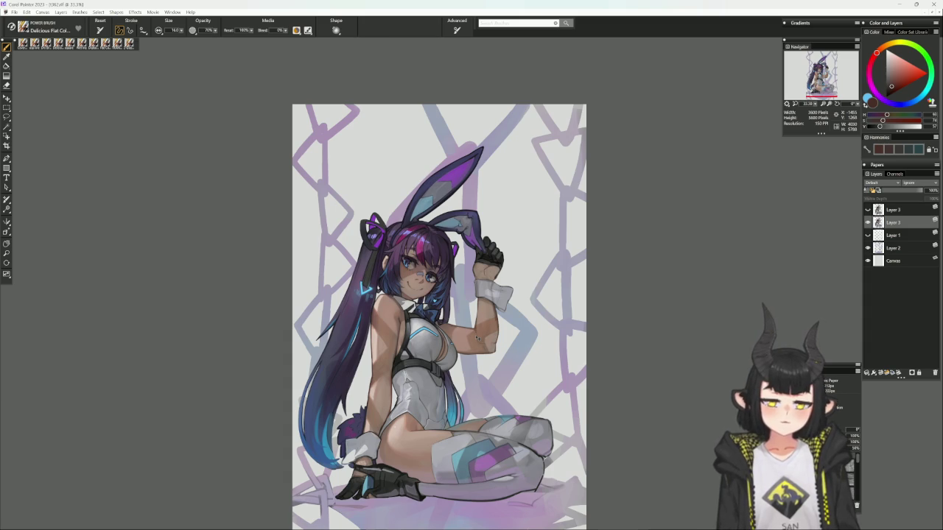
pyautogui.scroll(-2, 477, 337)
pyautogui.scroll(-1, 523, 410)
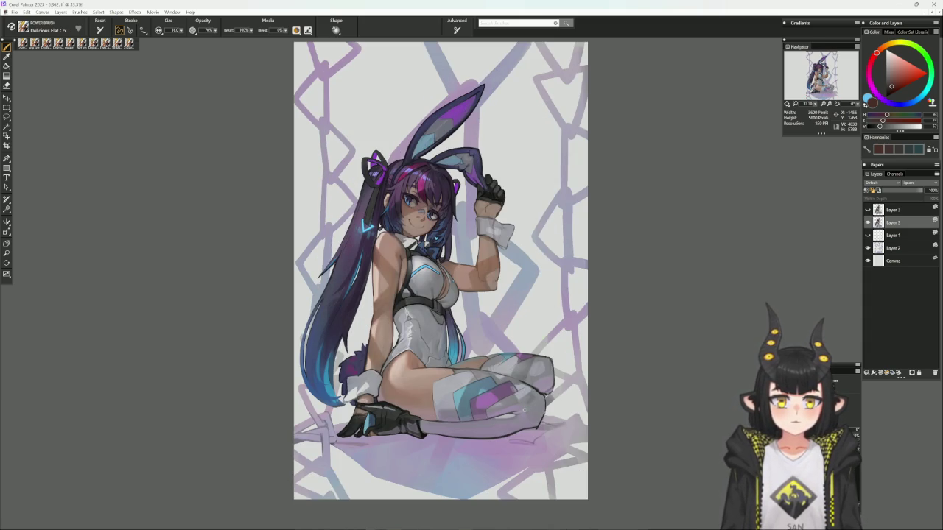
pyautogui.hotkey('ctrl', '+')
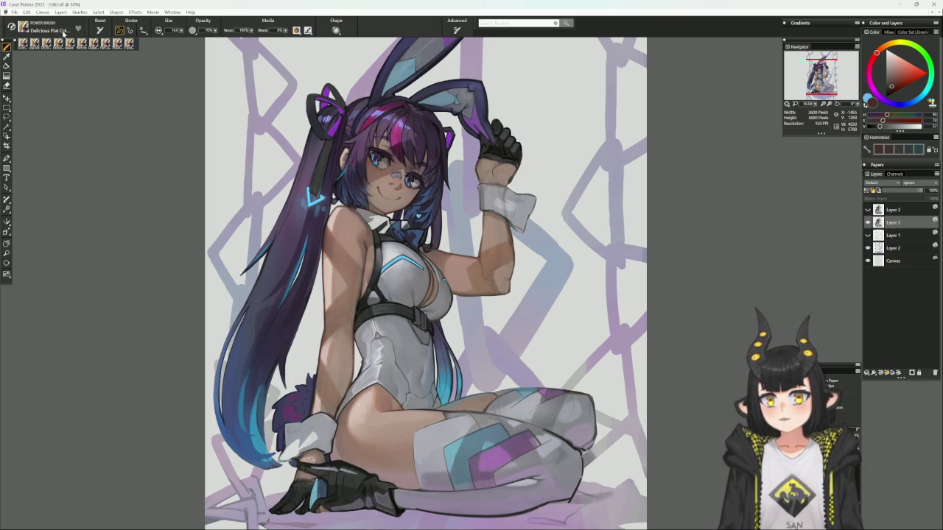
# - Load the Digital Airbrush with salmon and deeper skin tones, resizing it as needed
pyautogui.click(23, 43)
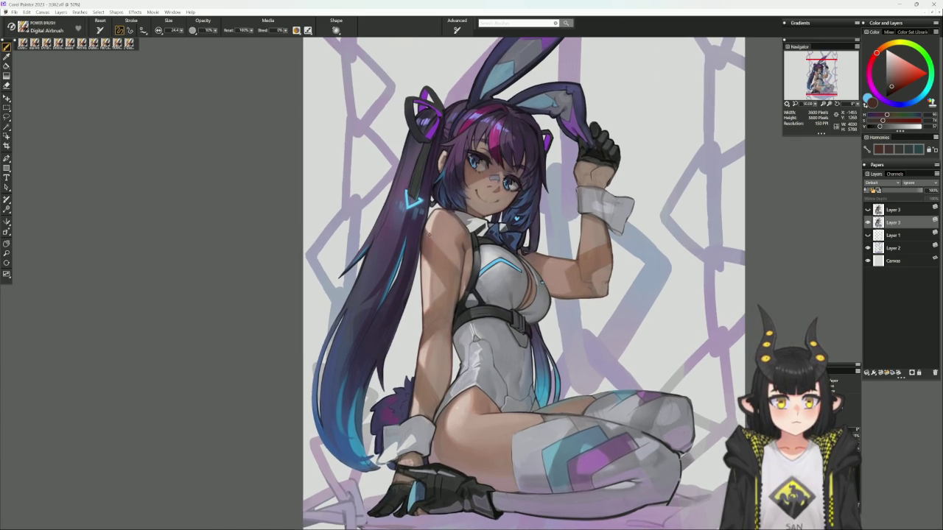
pyautogui.keyDown('alt'); pyautogui.click(429, 234); pyautogui.keyUp('alt')
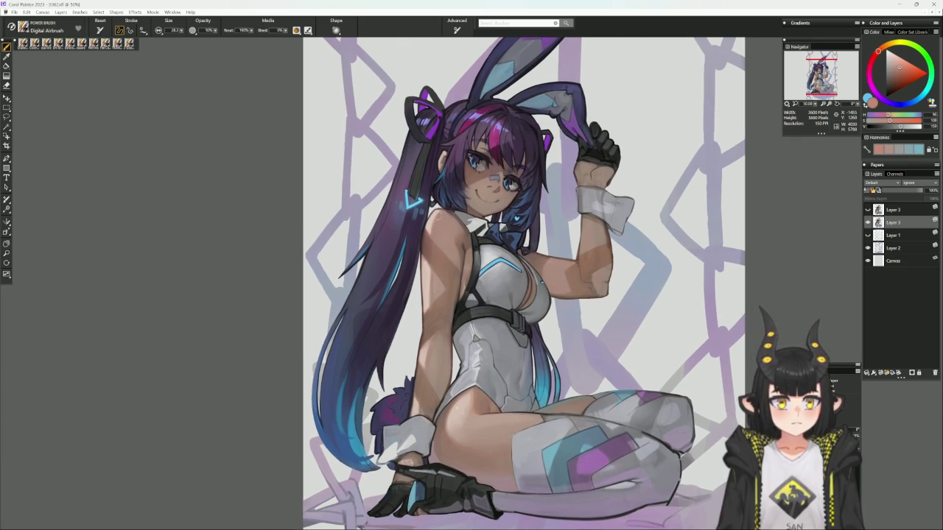
pyautogui.press('[')
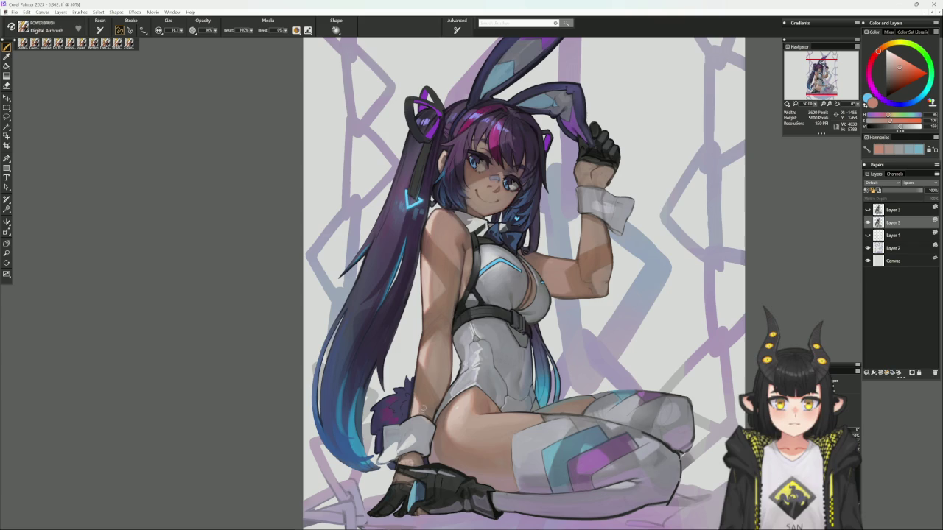
pyautogui.keyDown('alt'); pyautogui.click(425, 248); pyautogui.keyUp('alt')
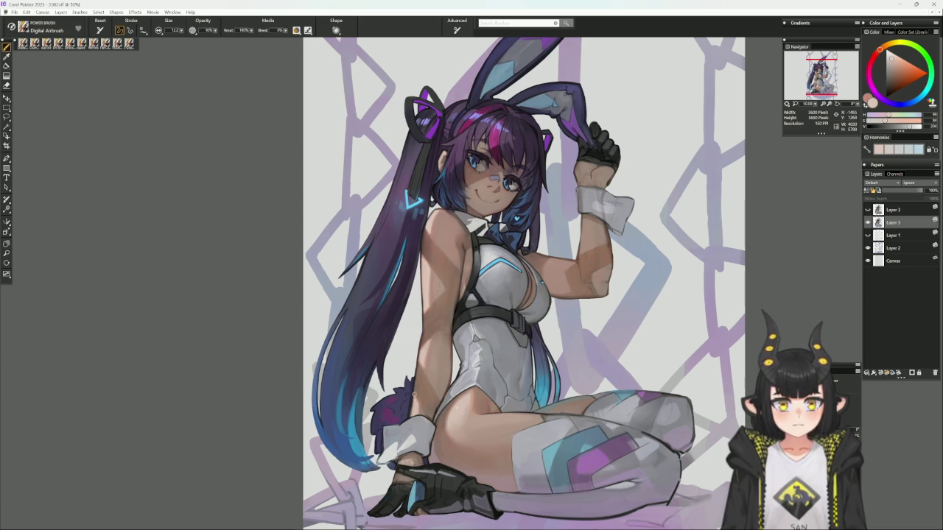
pyautogui.keyDown('alt'); pyautogui.click(413, 393); pyautogui.keyUp('alt')
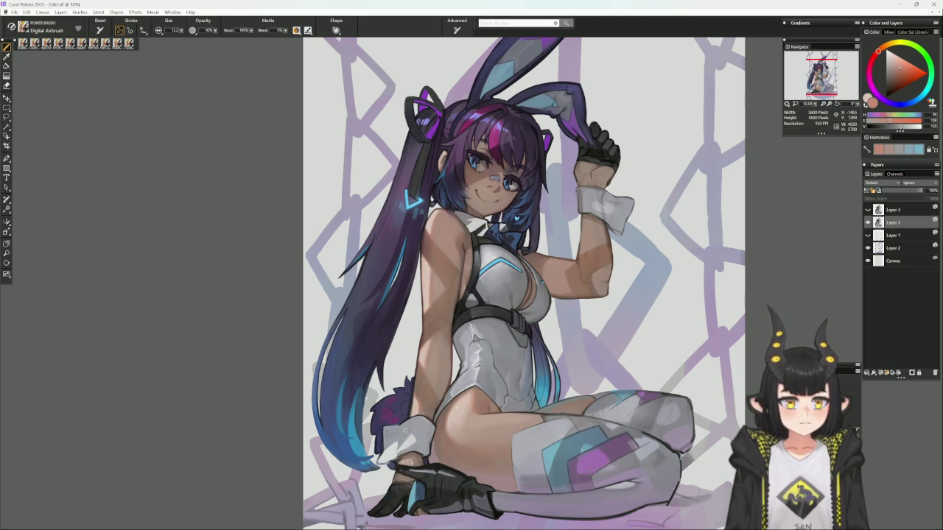
pyautogui.press(']')
pyautogui.press(']')
pyautogui.press(']')
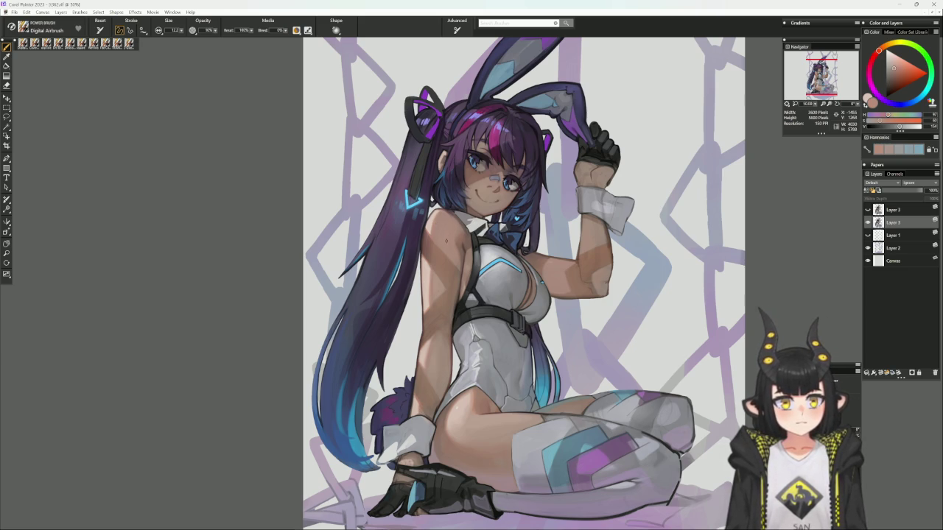
pyautogui.keyDown('alt'); pyautogui.click(435, 284); pyautogui.keyUp('alt')
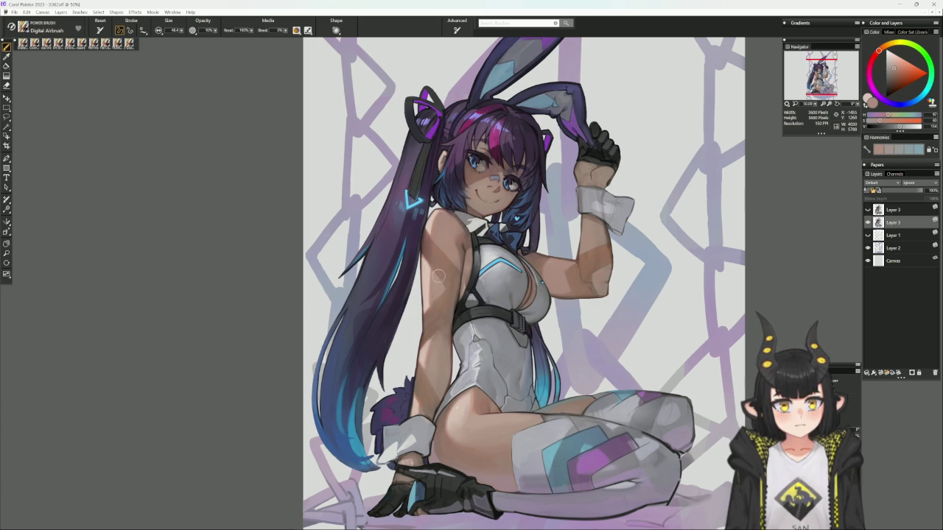
pyautogui.click(82, 42)
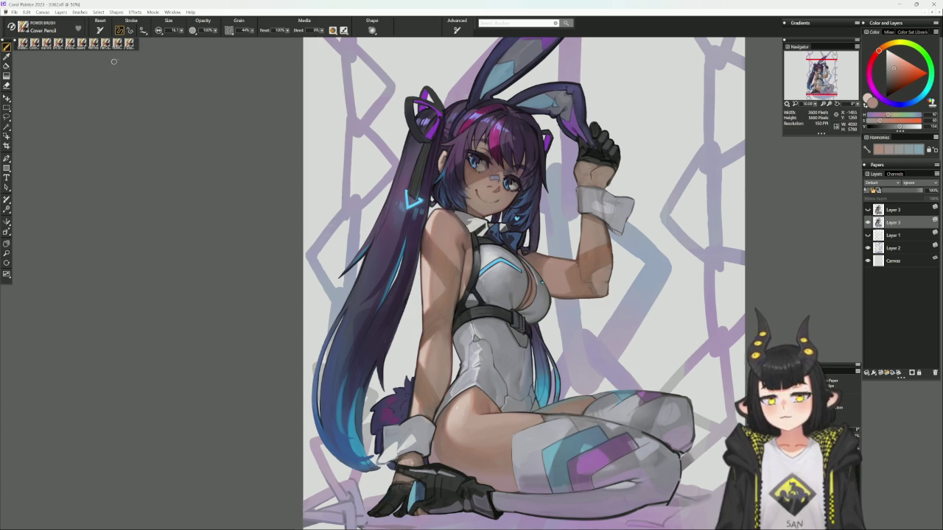
# - Shade the shoulder with darker, lighter and mid skin tones using a slightly smaller Cover Pencil
pyautogui.press('[')
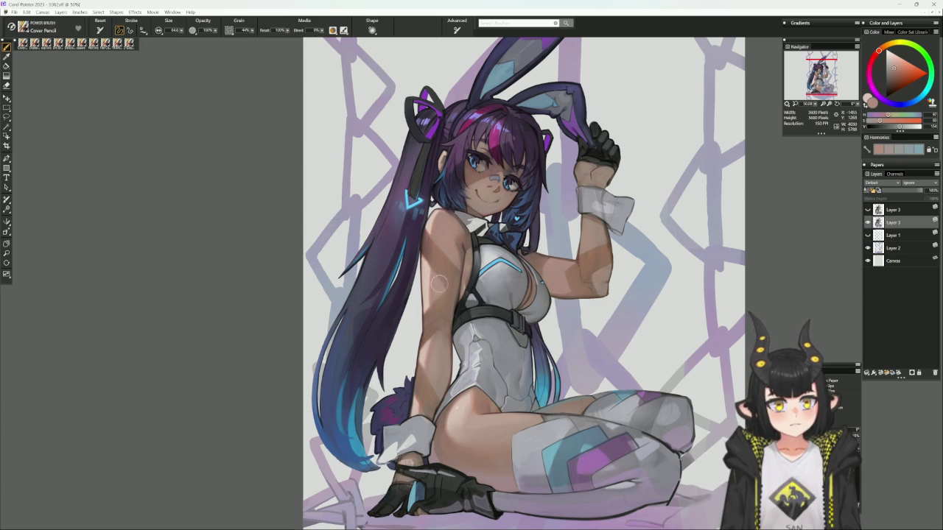
pyautogui.keyDown('alt'); pyautogui.click(436, 279); pyautogui.keyUp('alt')
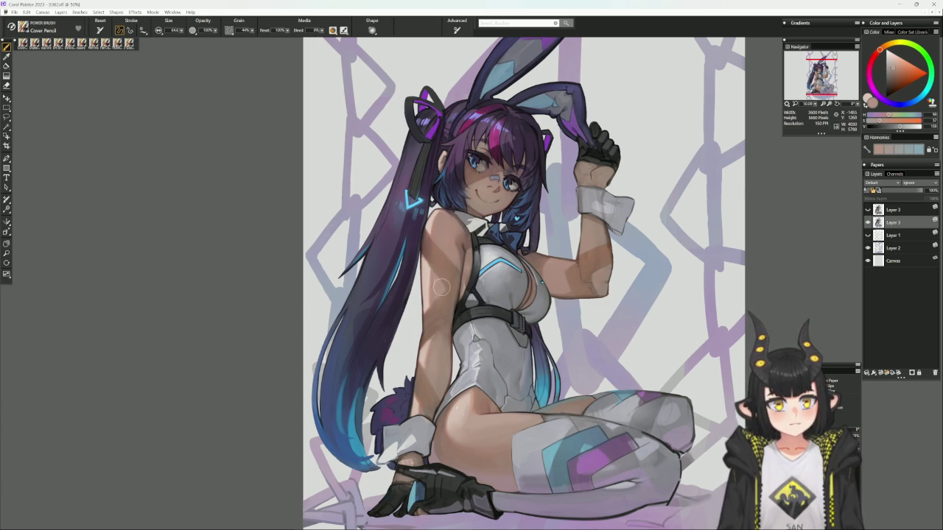
pyautogui.keyDown('alt'); pyautogui.click(433, 263); pyautogui.keyUp('alt')
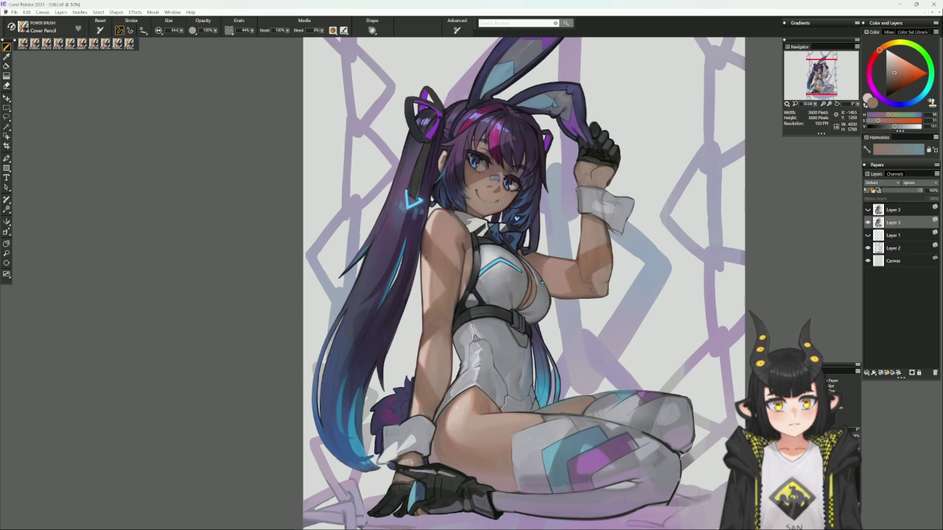
pyautogui.keyDown('alt'); pyautogui.click(433, 267); pyautogui.keyUp('alt')
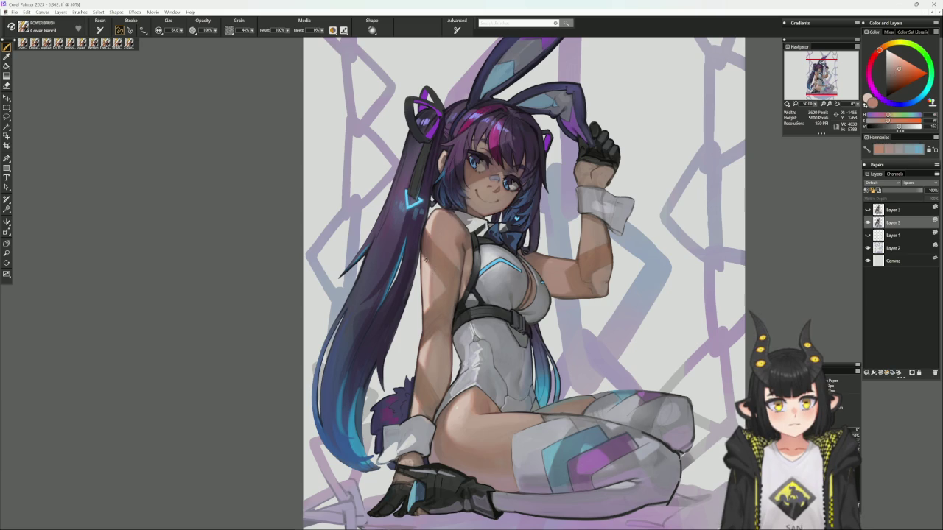
pyautogui.keyDown('alt'); pyautogui.click(433, 260); pyautogui.keyUp('alt')
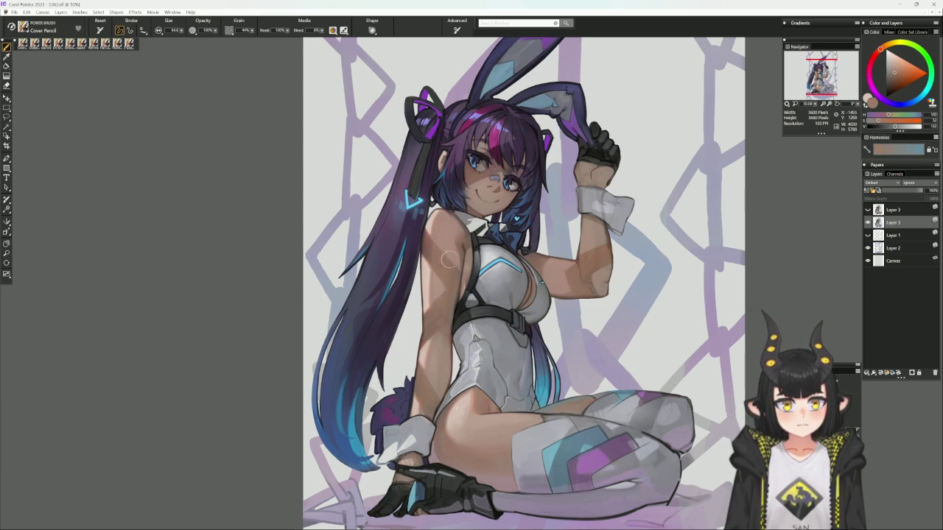
# - Refine the raised arm's skin shading with resampled darker and lighter tones
pyautogui.keyDown('alt'); pyautogui.click(430, 303); pyautogui.keyUp('alt')
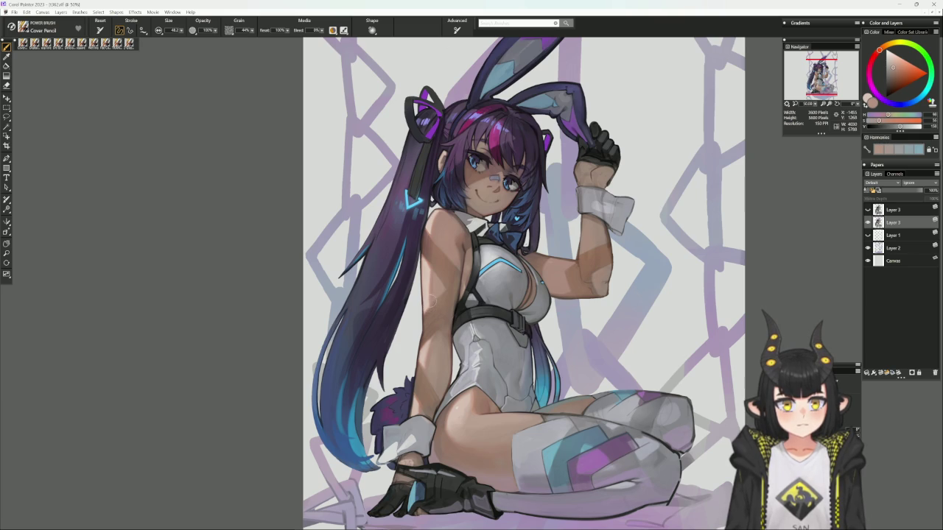
pyautogui.keyDown('alt'); pyautogui.click(430, 306); pyautogui.keyUp('alt')
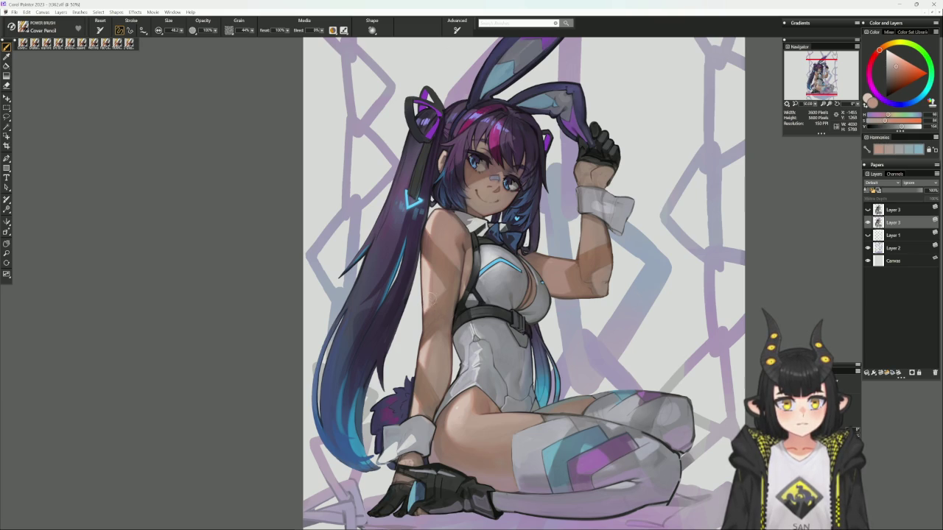
pyautogui.keyDown('alt'); pyautogui.click(430, 266); pyautogui.keyUp('alt')
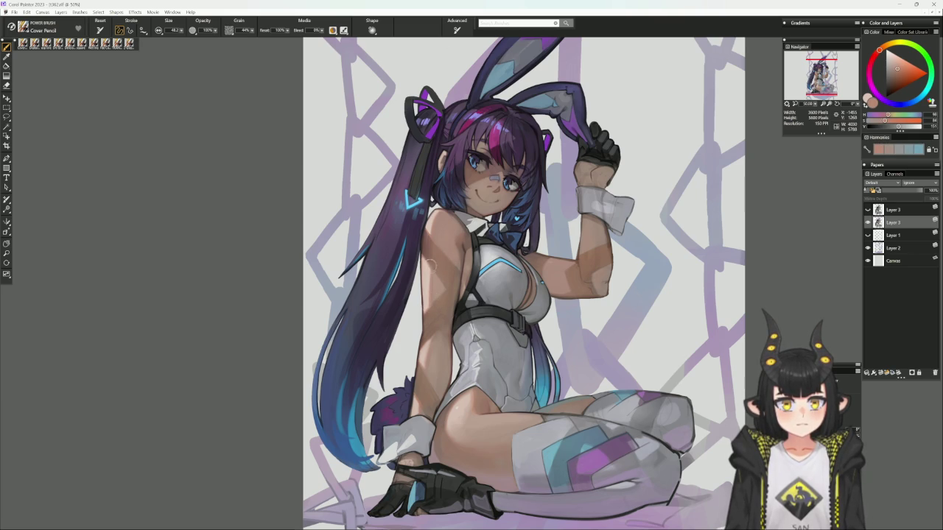
pyautogui.keyDown('alt'); pyautogui.click(431, 265); pyautogui.keyUp('alt')
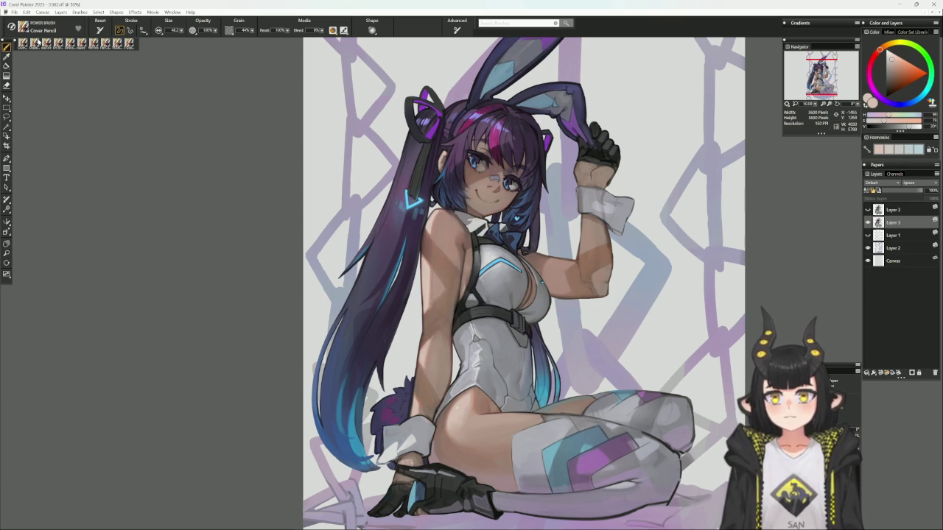
pyautogui.click(105, 43)
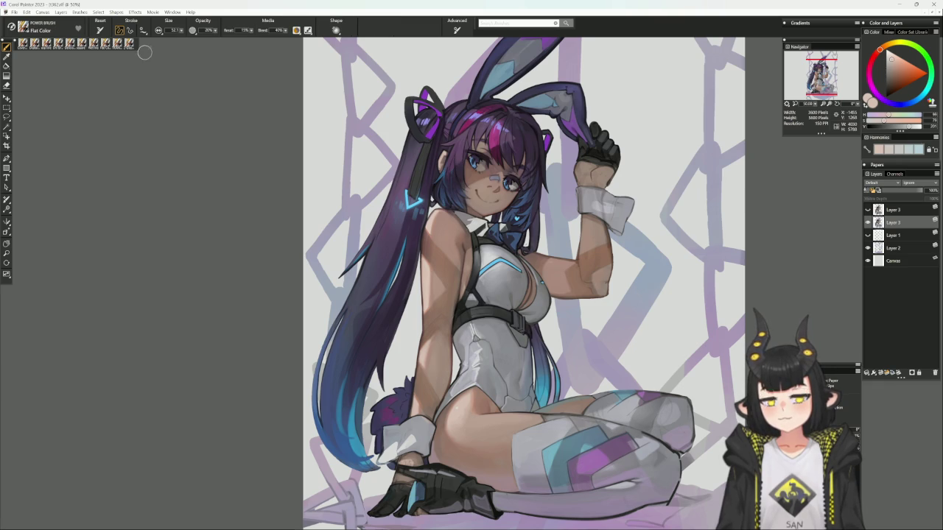
# - Blend sampled skin tones over the shoulder with a smaller Flat Color brush on a tilted canvas
pyautogui.press('[')
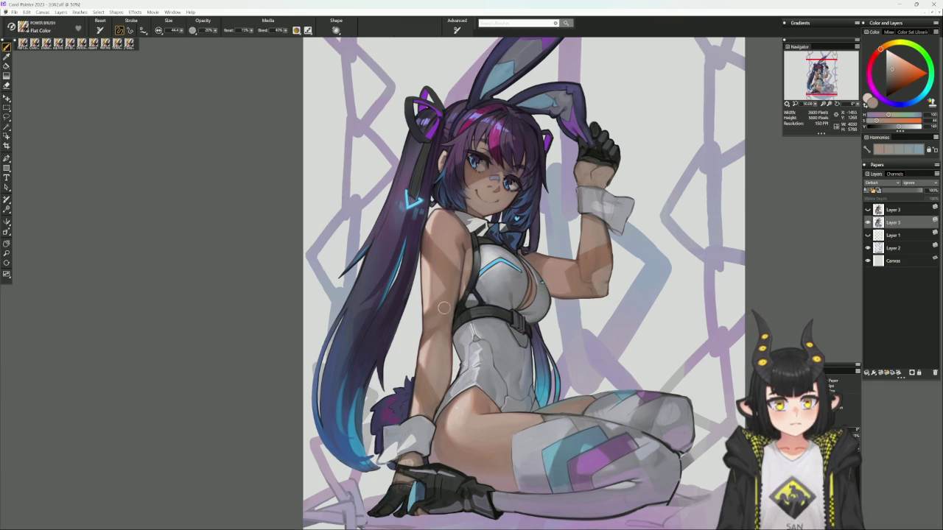
pyautogui.keyDown('alt'); pyautogui.click(442, 304); pyautogui.keyUp('alt')
pyautogui.press(']')
pyautogui.press('[')
pyautogui.press('[')
pyautogui.press('[')
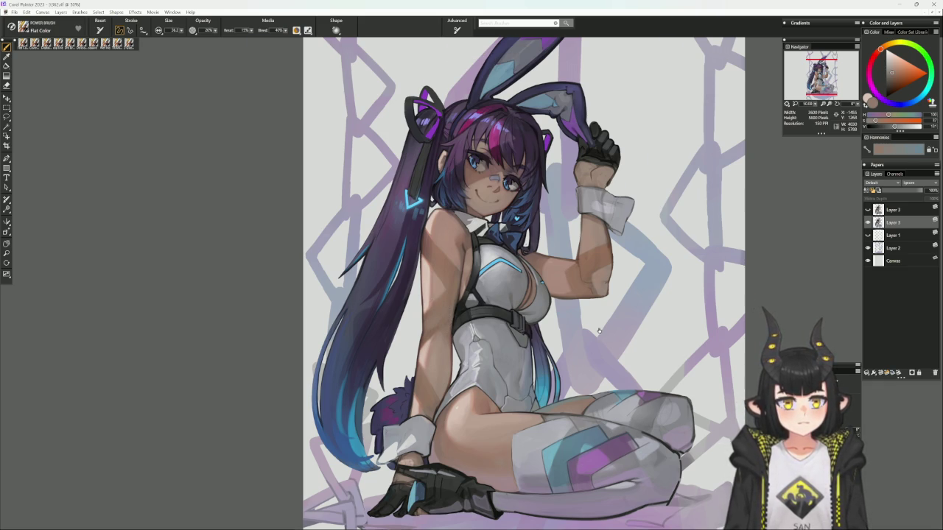
pyautogui.moveTo(393, 430); pyautogui.dragTo(559, 310)
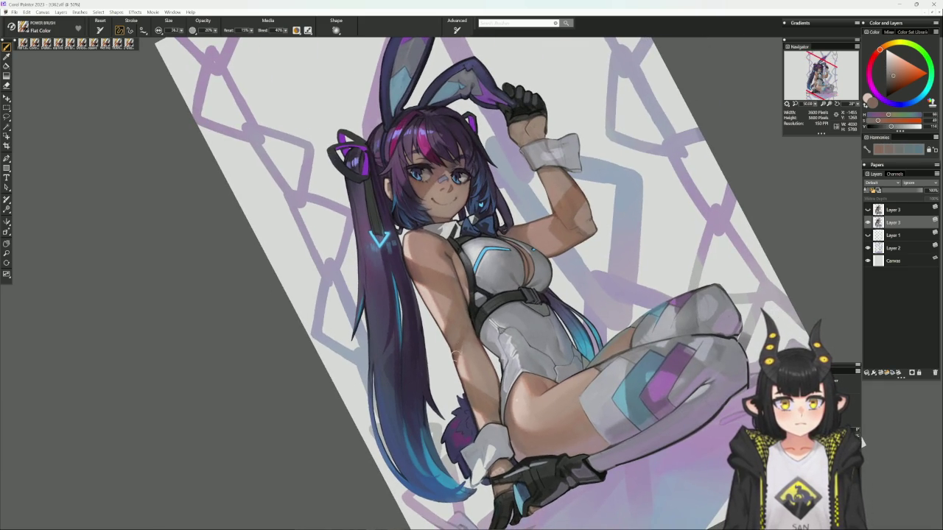
pyautogui.keyDown('alt'); pyautogui.click(465, 333); pyautogui.keyUp('alt')
pyautogui.press(']')
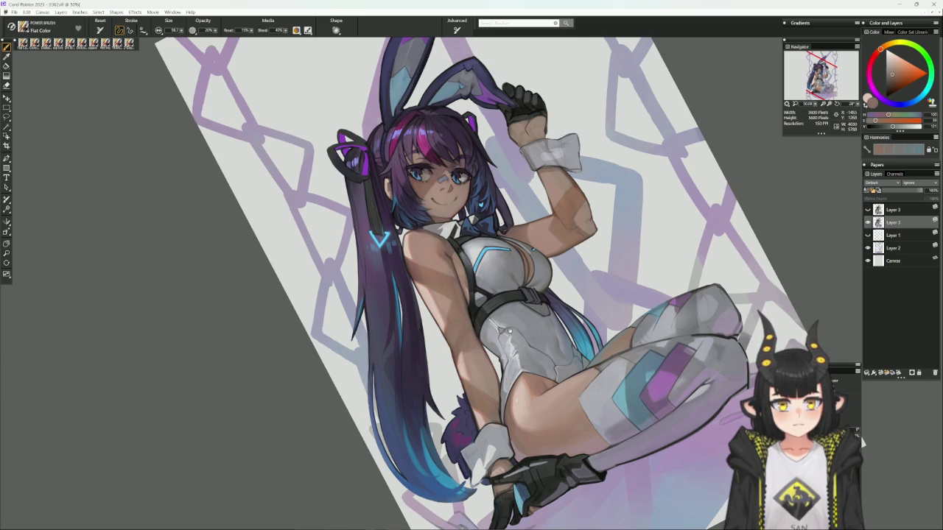
pyautogui.keyDown('alt'); pyautogui.click(475, 352); pyautogui.keyUp('alt')
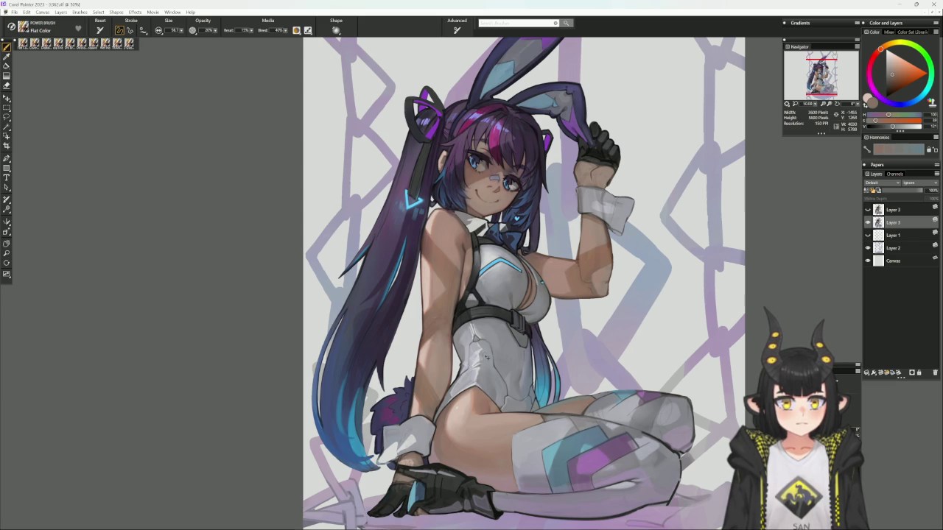
# - Smooth the upper arm shading with a new skin colour and a fine-tuned brush size
pyautogui.keyDown('alt'); pyautogui.click(436, 317); pyautogui.keyUp('alt')
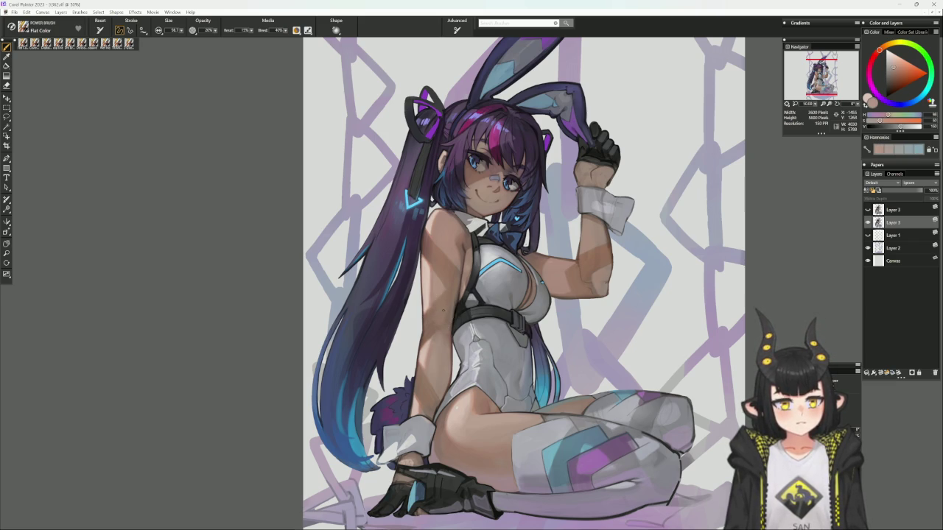
pyautogui.keyDown('alt'); pyautogui.click(434, 315); pyautogui.keyUp('alt')
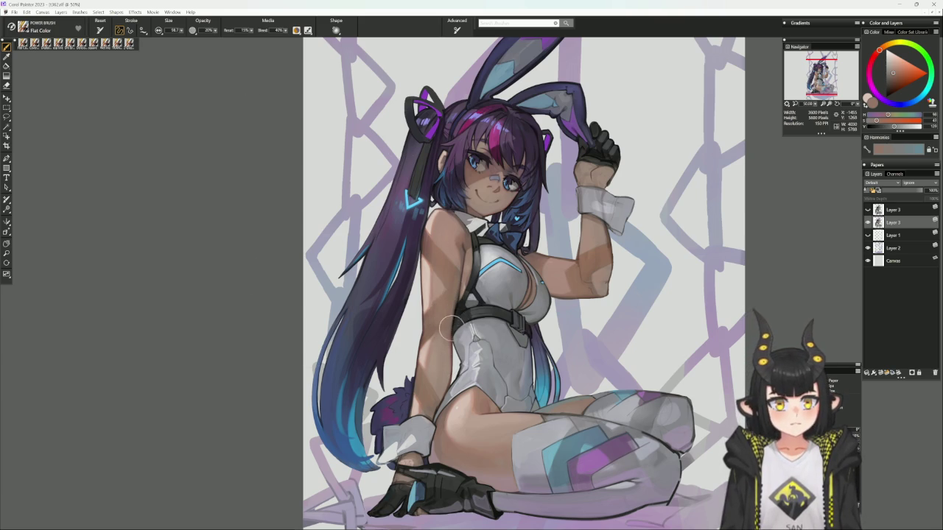
pyautogui.press('[')
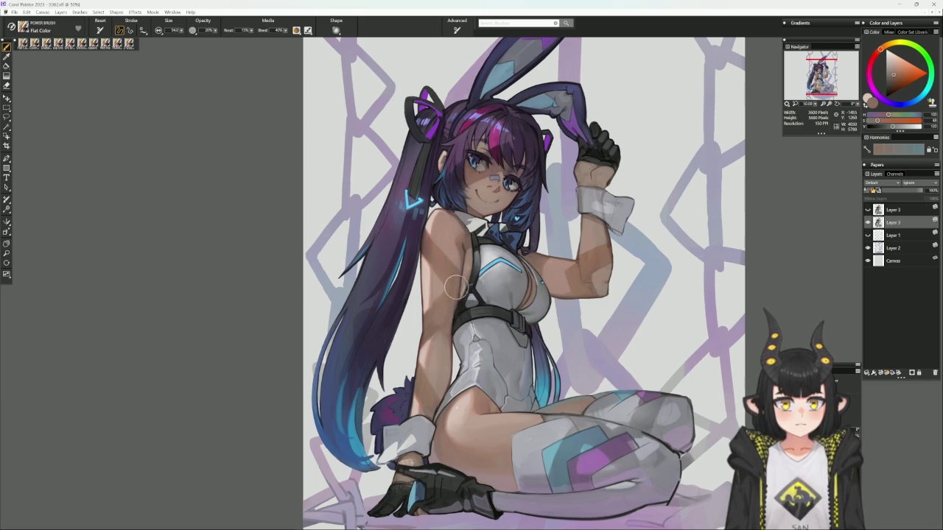
pyautogui.press(']')
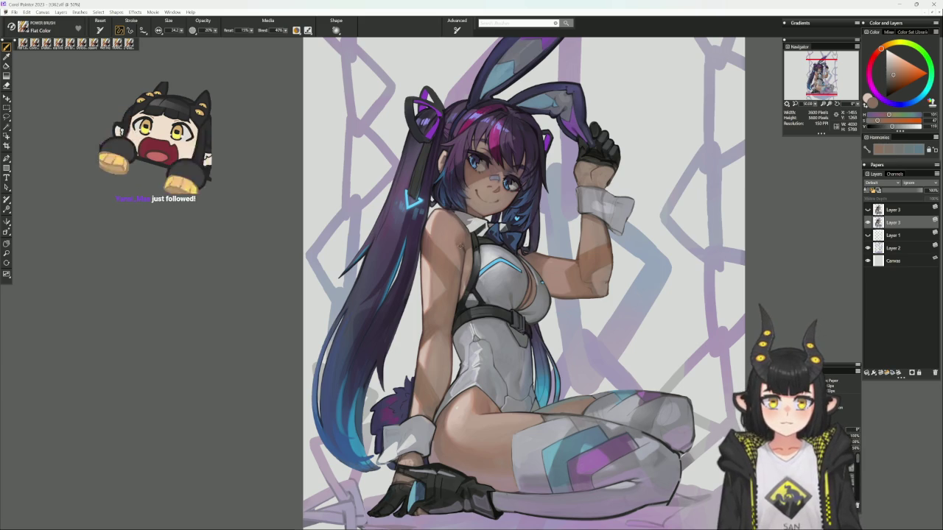
# - Blend the torso side and shoulder with sampled skin tones, then choose a light bluish grey
pyautogui.keyDown('alt'); pyautogui.click(459, 250); pyautogui.keyUp('alt')
pyautogui.press(']')
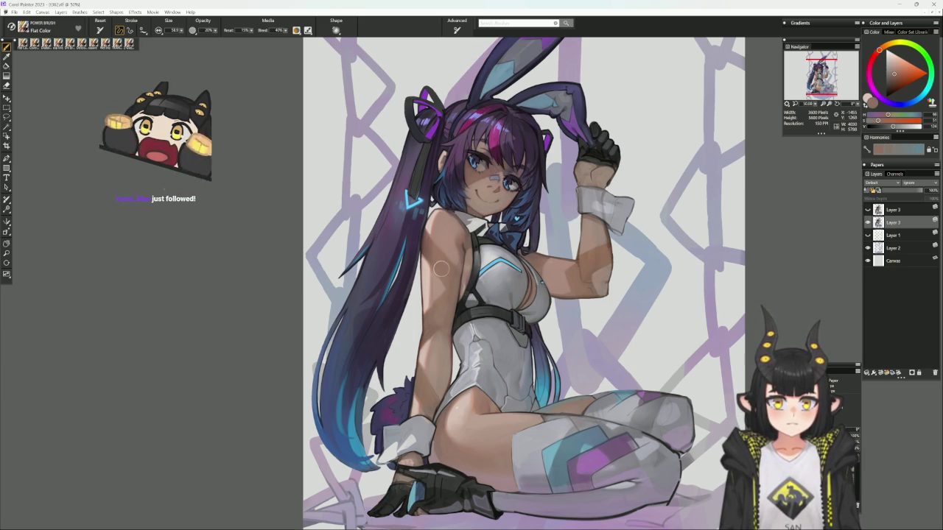
pyautogui.keyDown('alt'); pyautogui.click(446, 289); pyautogui.keyUp('alt')
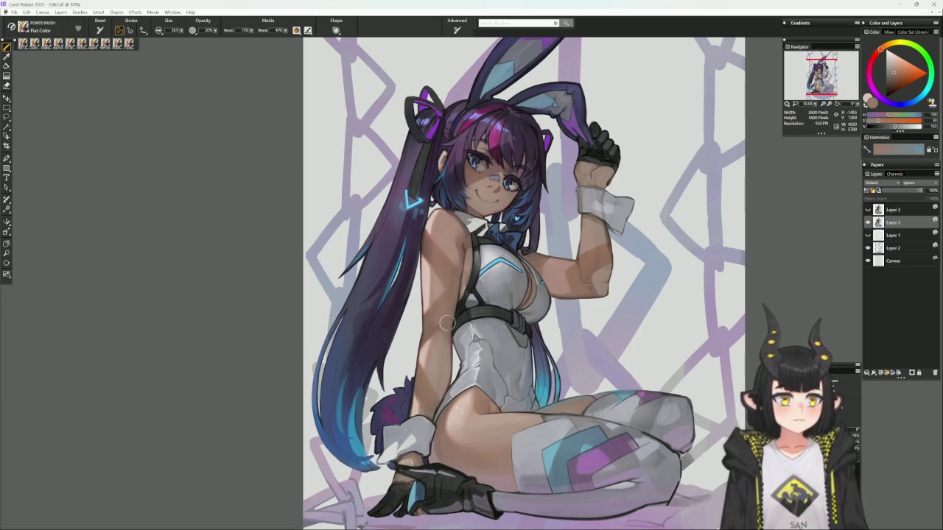
pyautogui.moveTo(635, 313); pyautogui.dragTo(594, 346)
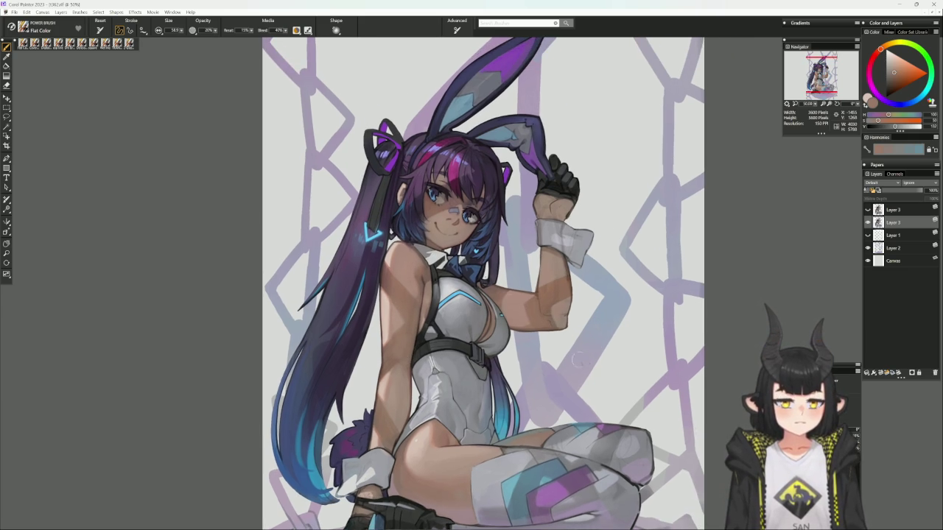
pyautogui.keyDown('alt'); pyautogui.click(520, 236); pyautogui.keyUp('alt')
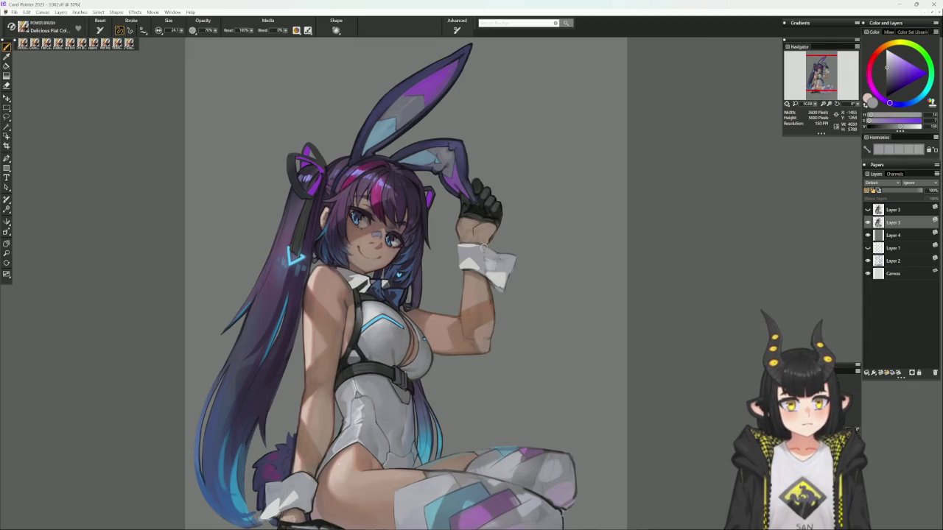
# - Try magenta, bluish purple and light reddish colours from the colour wheel for the cuffs
pyautogui.keyDown('alt'); pyautogui.click(483, 255); pyautogui.keyUp('alt')
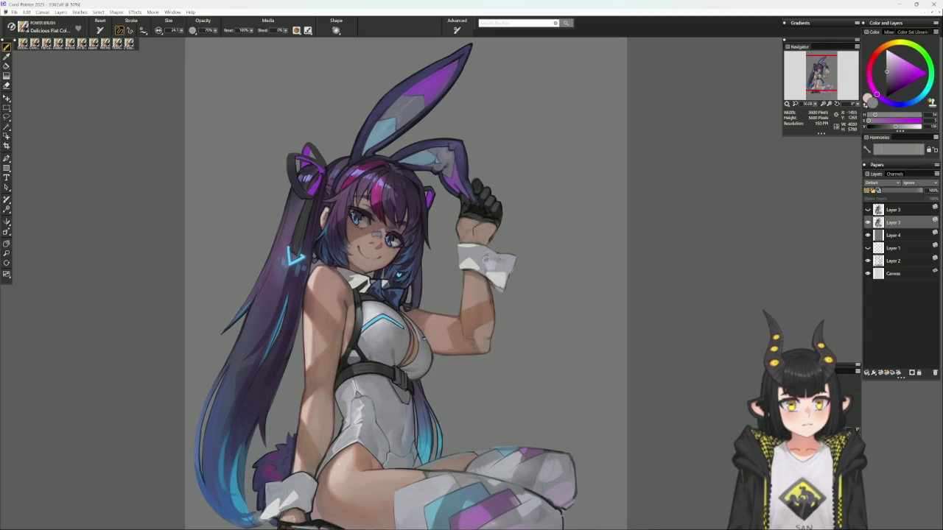
pyautogui.keyDown('alt'); pyautogui.click(485, 256); pyautogui.keyUp('alt')
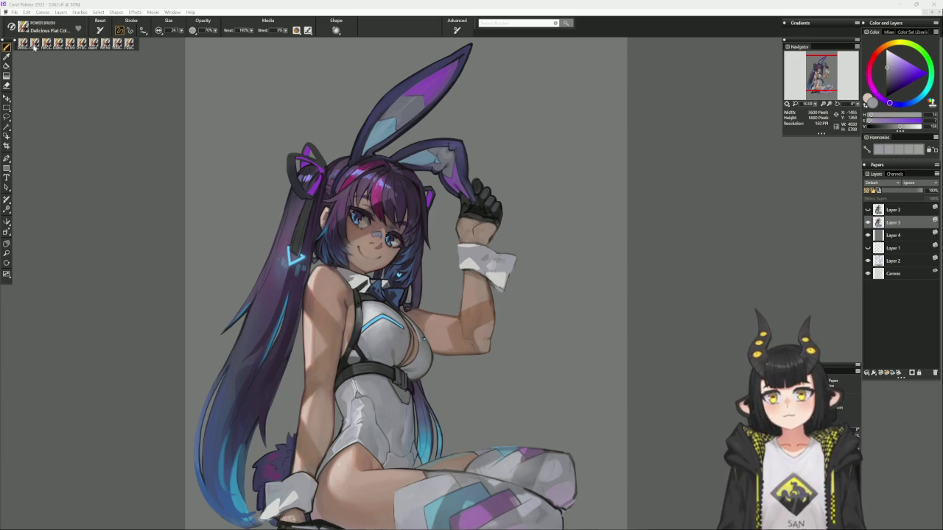
pyautogui.keyDown('alt'); pyautogui.click(456, 248); pyautogui.keyUp('alt')
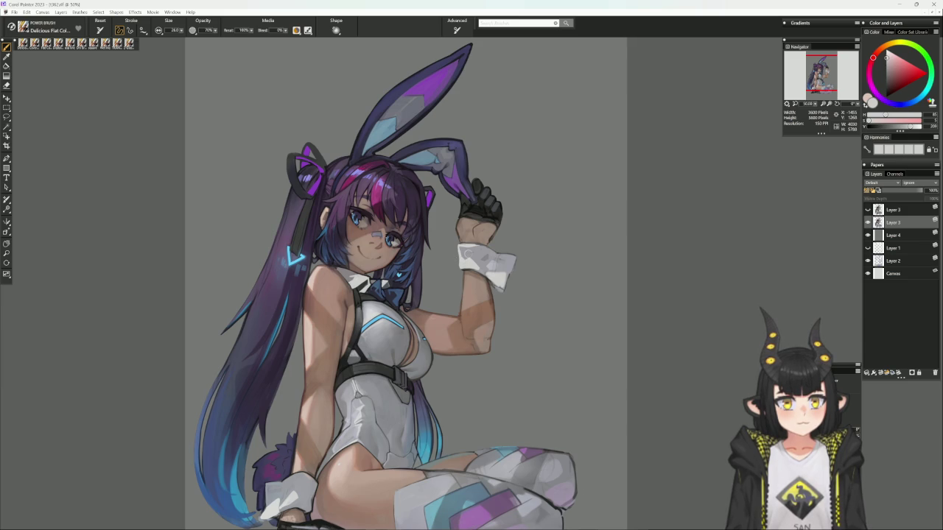
# - Repaint the white wrist cuff with a brighter top edge and pinkish shading on a rotated canvas
pyautogui.keyDown('alt'); pyautogui.click(460, 249); pyautogui.keyUp('alt')
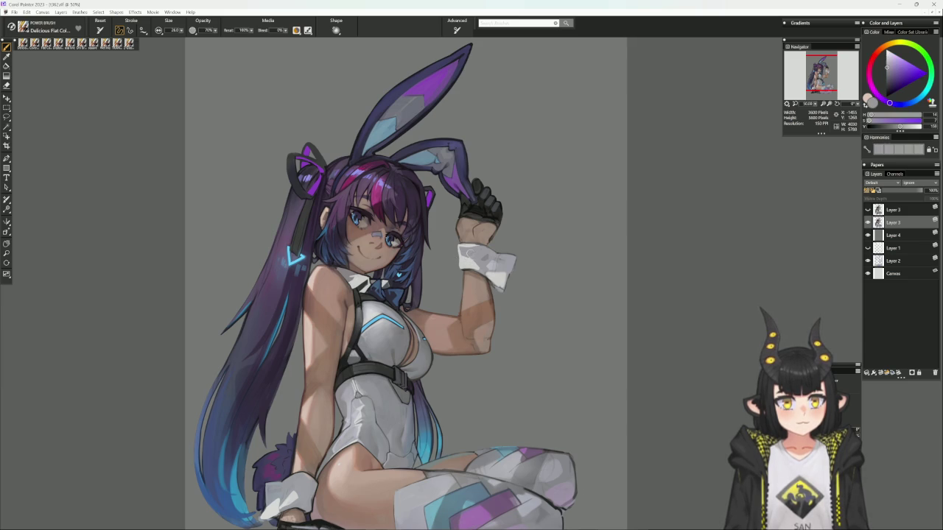
pyautogui.keyDown('alt'); pyautogui.click(472, 261); pyautogui.keyUp('alt')
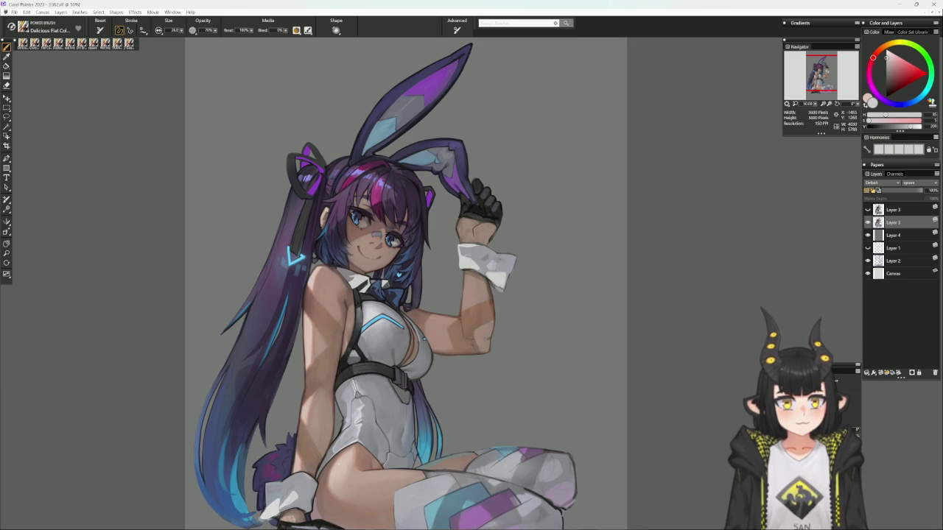
pyautogui.keyDown('alt'); pyautogui.click(471, 258); pyautogui.keyUp('alt')
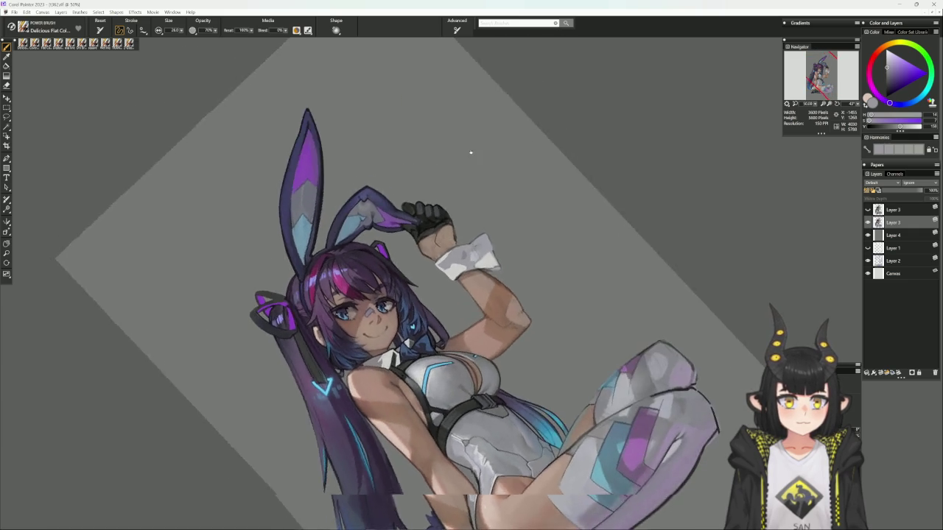
pyautogui.moveTo(590, 156); pyautogui.dragTo(413, 88)
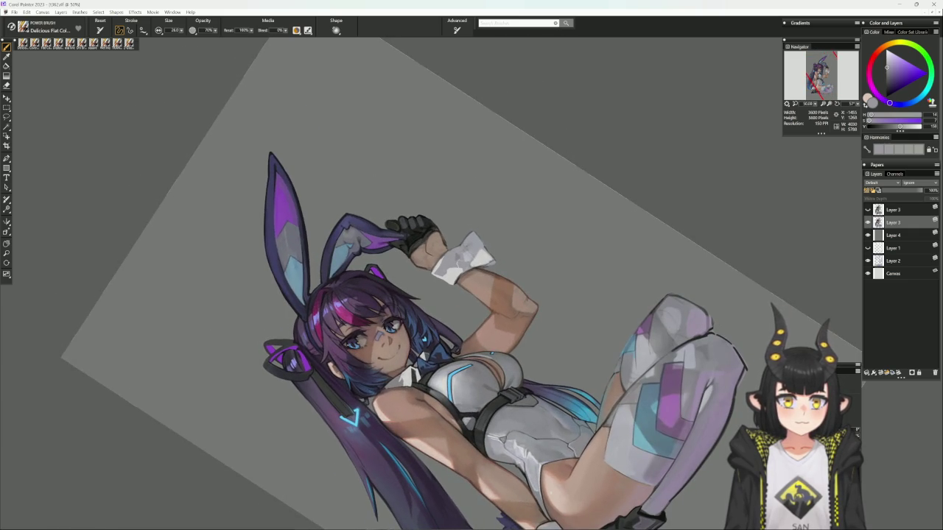
pyautogui.keyDown('alt'); pyautogui.click(477, 248); pyautogui.keyUp('alt')
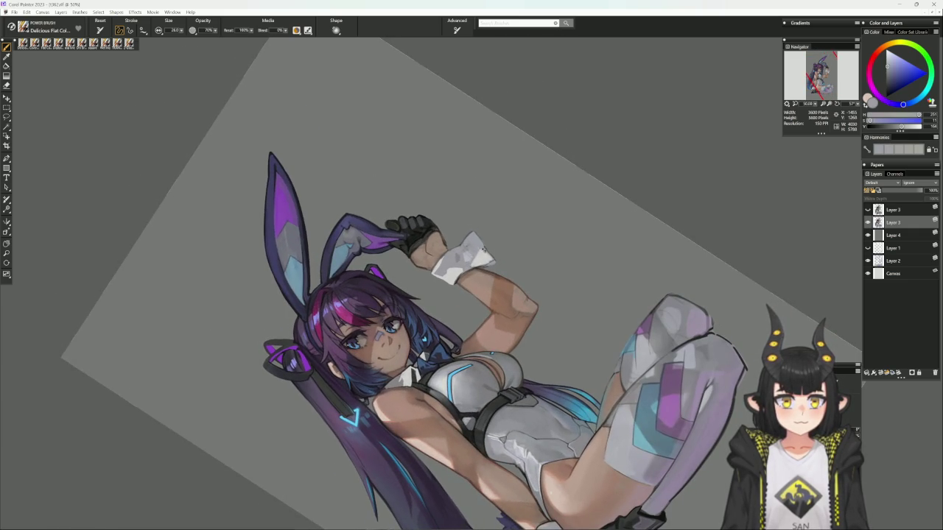
pyautogui.keyDown('alt'); pyautogui.click(481, 249); pyautogui.keyUp('alt')
pyautogui.moveTo(474, 242); pyautogui.dragTo(467, 234)
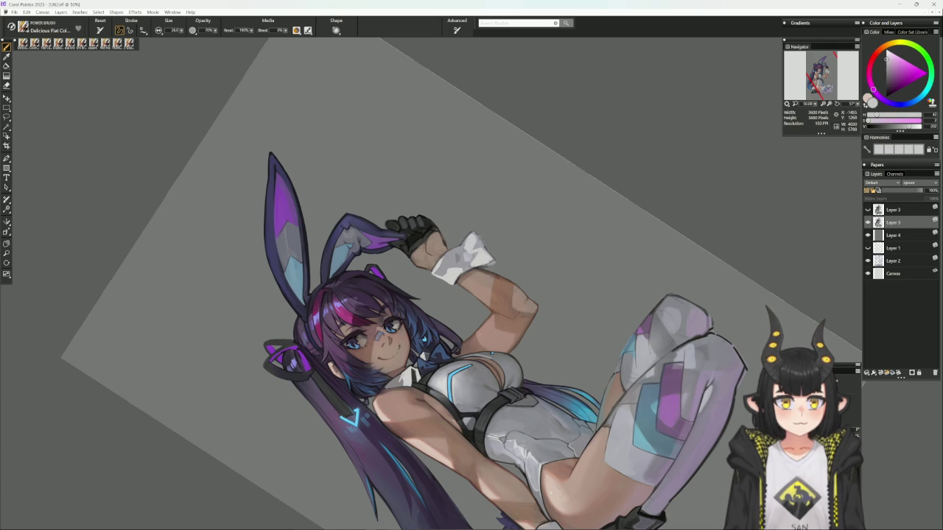
pyautogui.keyDown('alt'); pyautogui.click(482, 230); pyautogui.keyUp('alt')
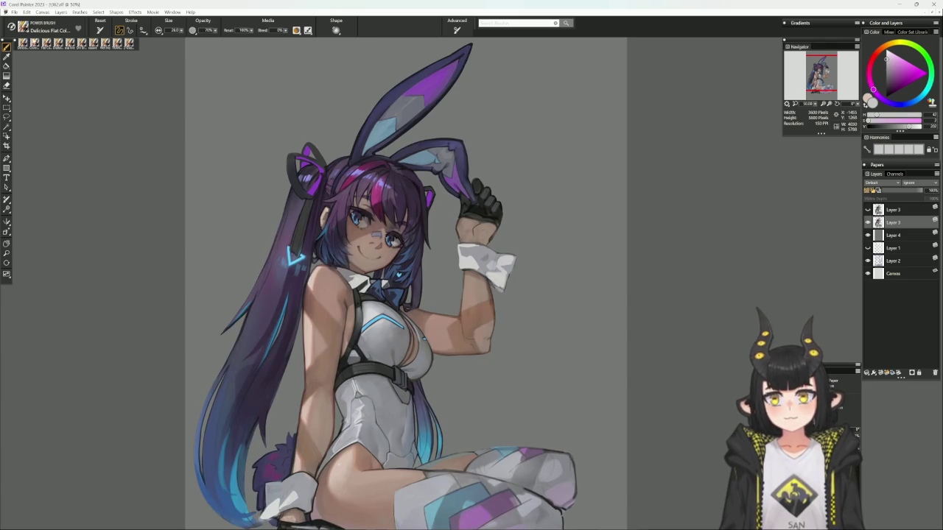
# - Return to the Cover Pencil, sample the backdrop's blue-grey, then pick a dark red
pyautogui.click(69, 44)
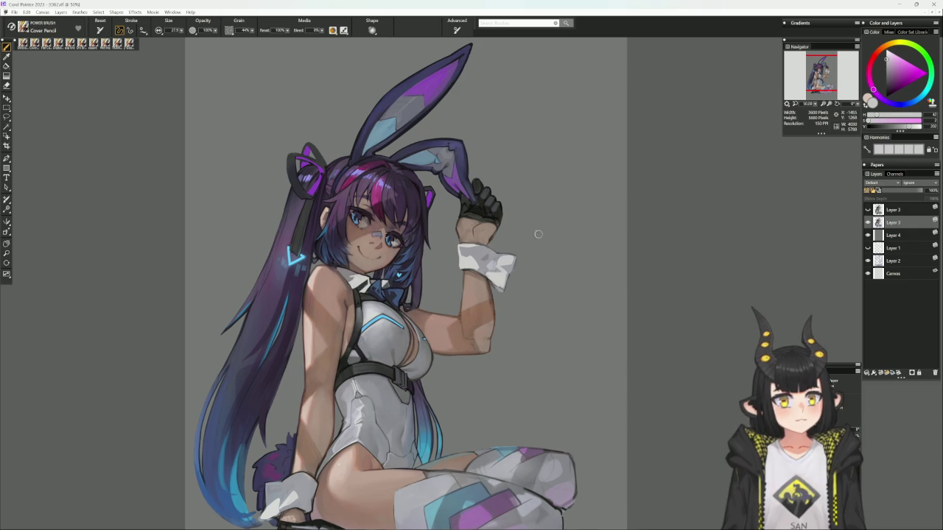
pyautogui.keyDown('alt'); pyautogui.click(545, 229); pyautogui.keyUp('alt')
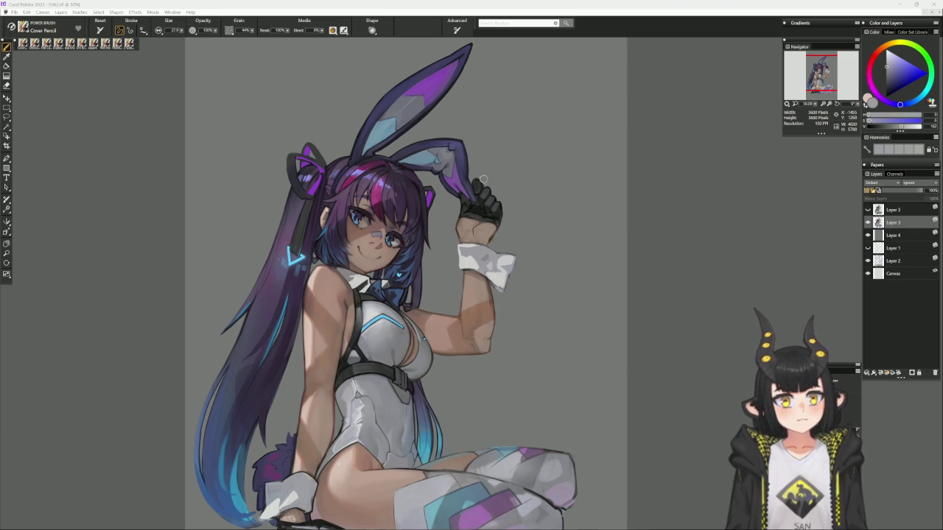
pyautogui.keyDown('alt'); pyautogui.click(468, 195); pyautogui.keyUp('alt')
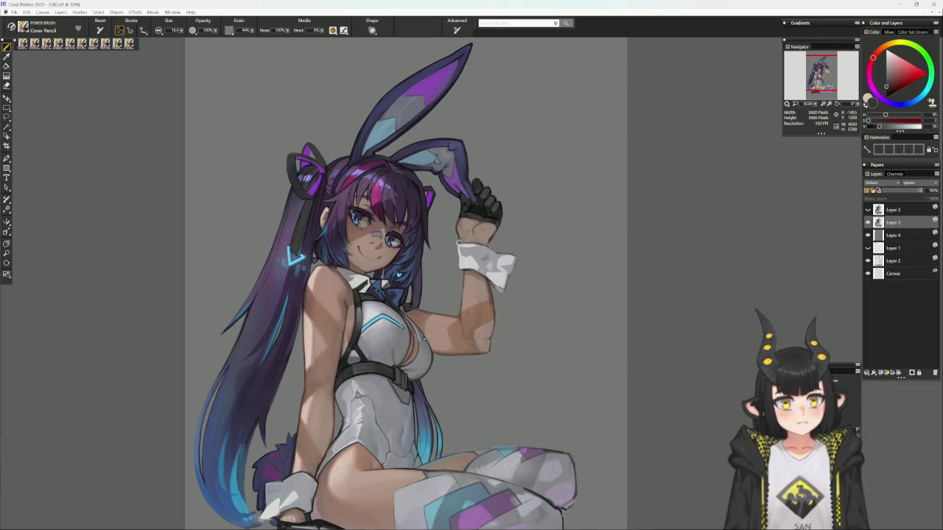
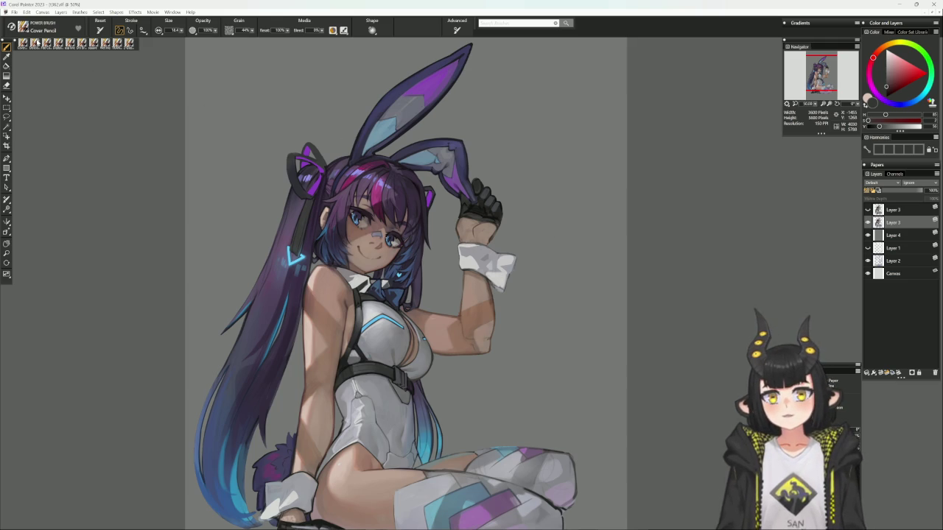
# - Switch to the Delicious Flat Color brush with a purple-blue colour at a smaller size
pyautogui.press('1')
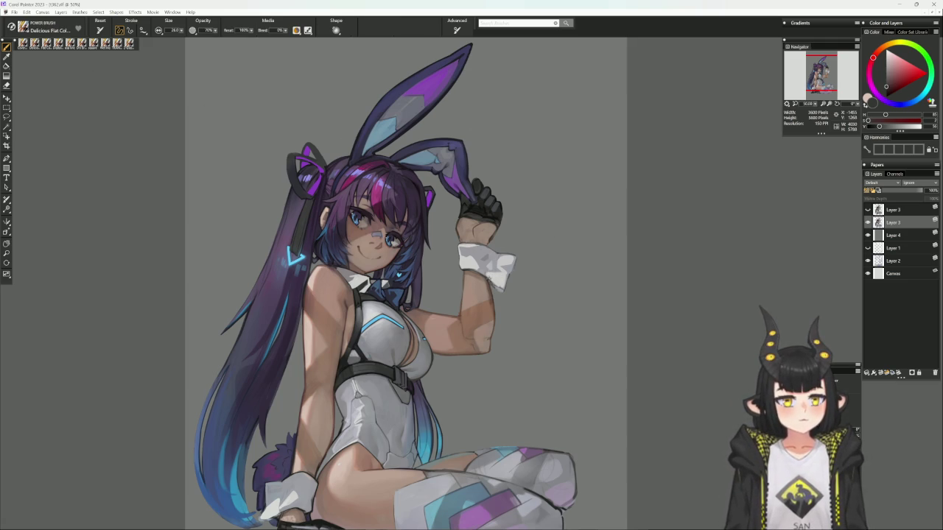
pyautogui.keyDown('alt'); pyautogui.click(483, 243); pyautogui.keyUp('alt')
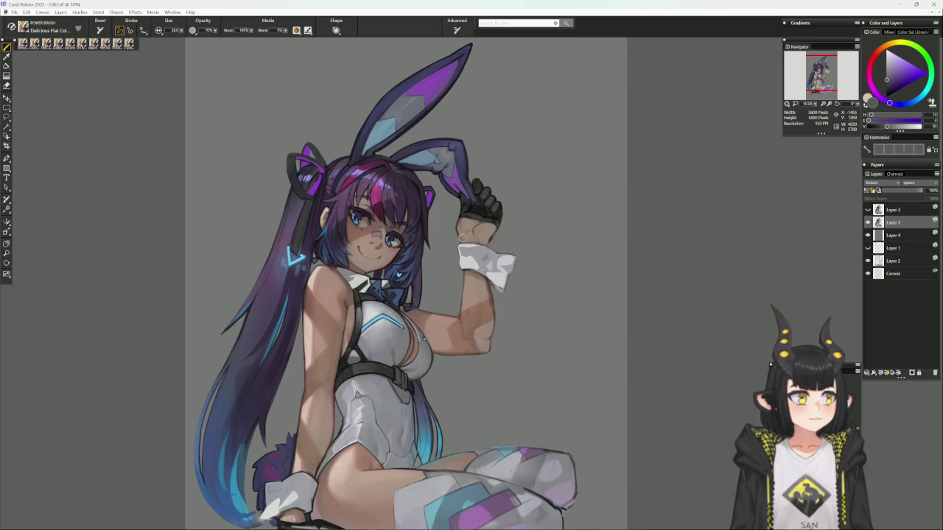
pyautogui.press('[')
pyautogui.press('[')
pyautogui.press('[')
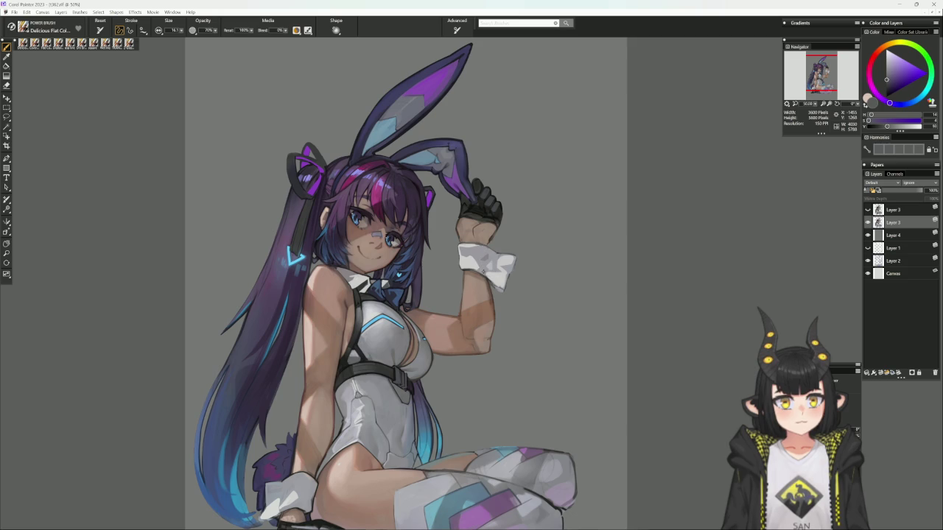
# - Eyedrop bluish grey and pinkish white from the glove and cuff to shade them, rotating the canvas
pyautogui.keyDown('alt'); pyautogui.click(574, 213); pyautogui.keyUp('alt')
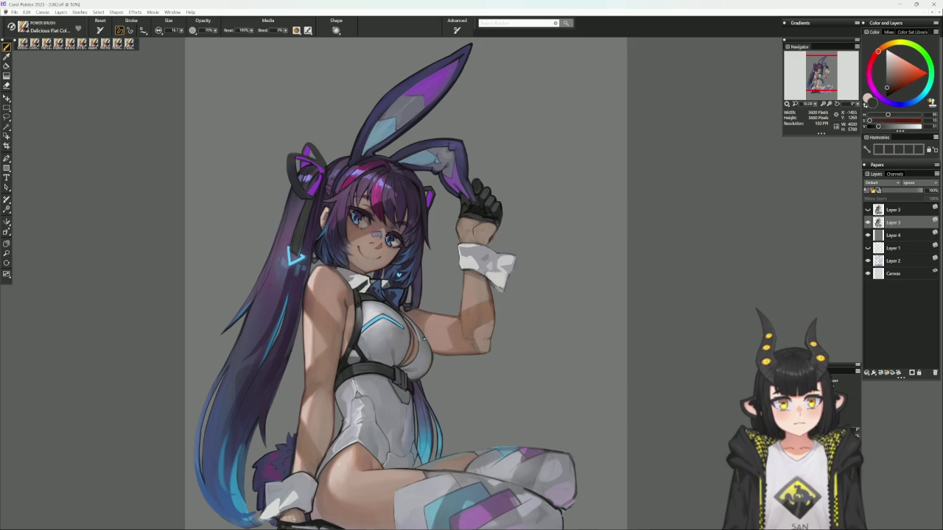
pyautogui.keyDown('alt'); pyautogui.click(482, 236); pyautogui.keyUp('alt')
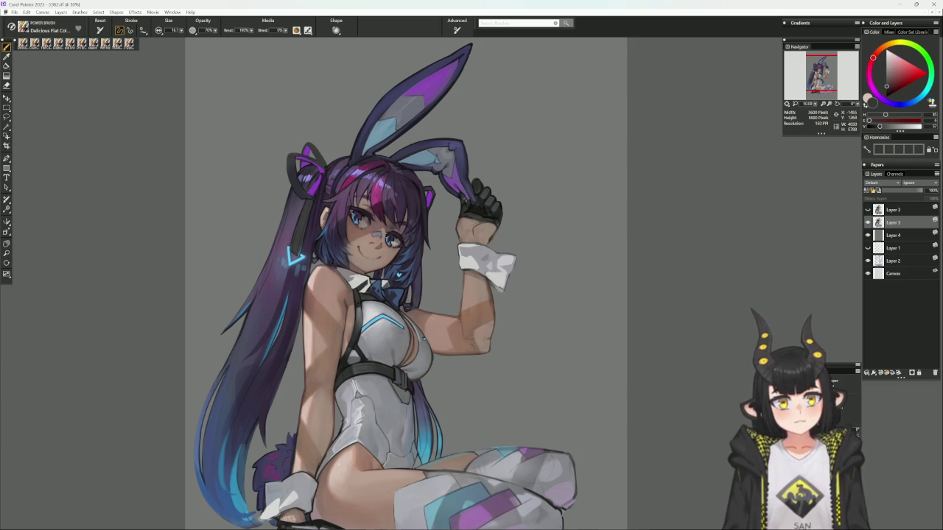
pyautogui.keyDown('alt'); pyautogui.click(458, 257); pyautogui.keyUp('alt')
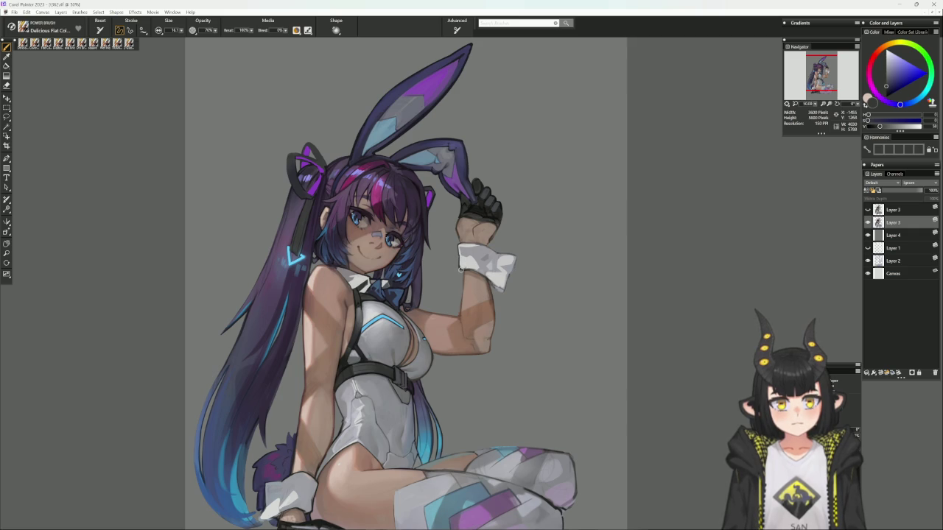
pyautogui.keyDown('alt'); pyautogui.click(461, 260); pyautogui.keyUp('alt')
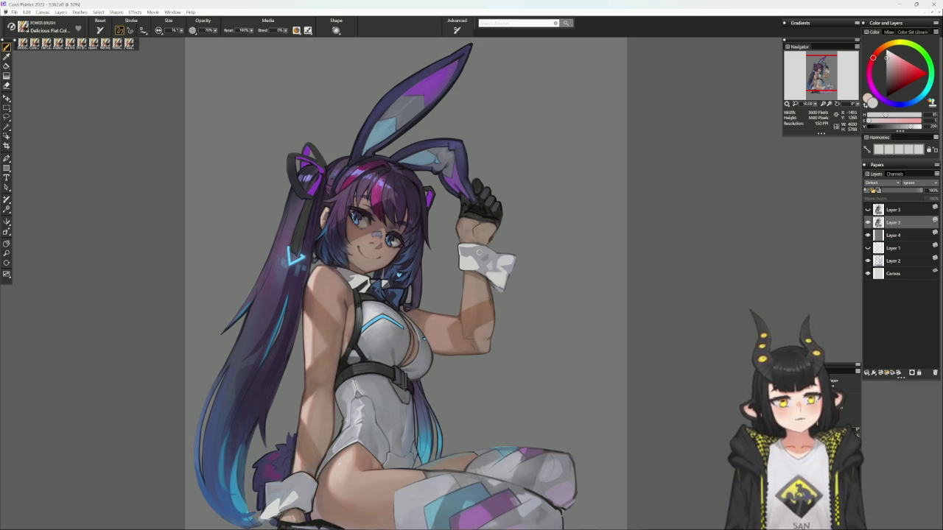
pyautogui.moveTo(619, 193); pyautogui.dragTo(555, 152)
pyautogui.keyDown('alt'); pyautogui.click(475, 267); pyautogui.keyUp('alt')
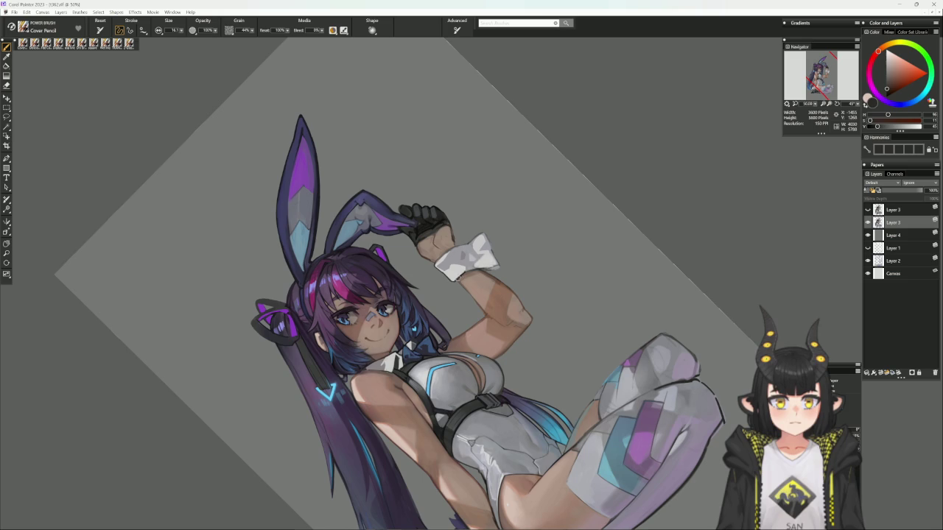
pyautogui.keyDown('alt'); pyautogui.click(471, 259); pyautogui.keyUp('alt')
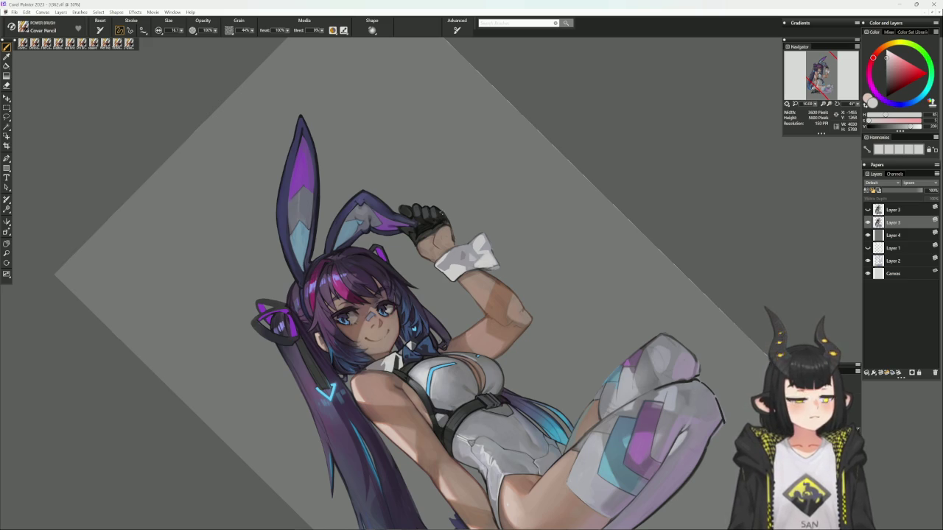
pyautogui.keyDown('alt'); pyautogui.click(437, 222); pyautogui.keyUp('alt')
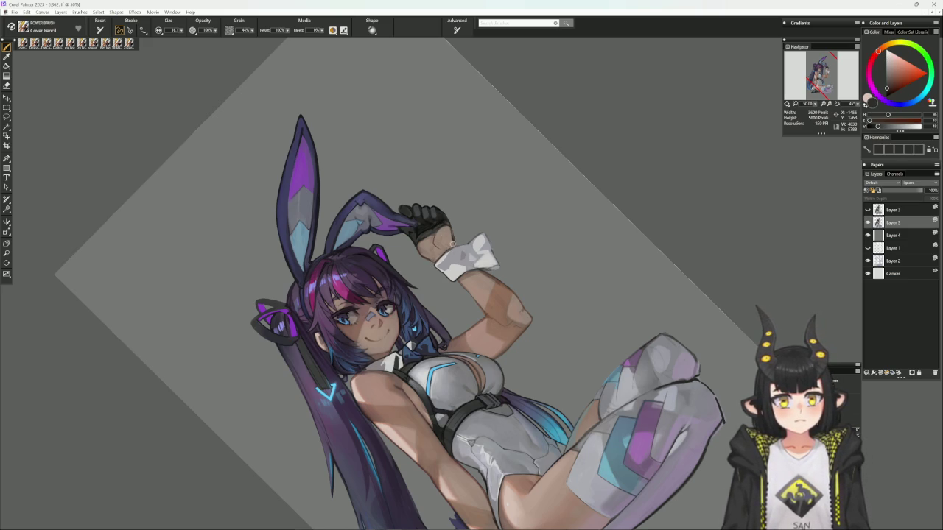
pyautogui.moveTo(460, 233); pyautogui.dragTo(557, 336)
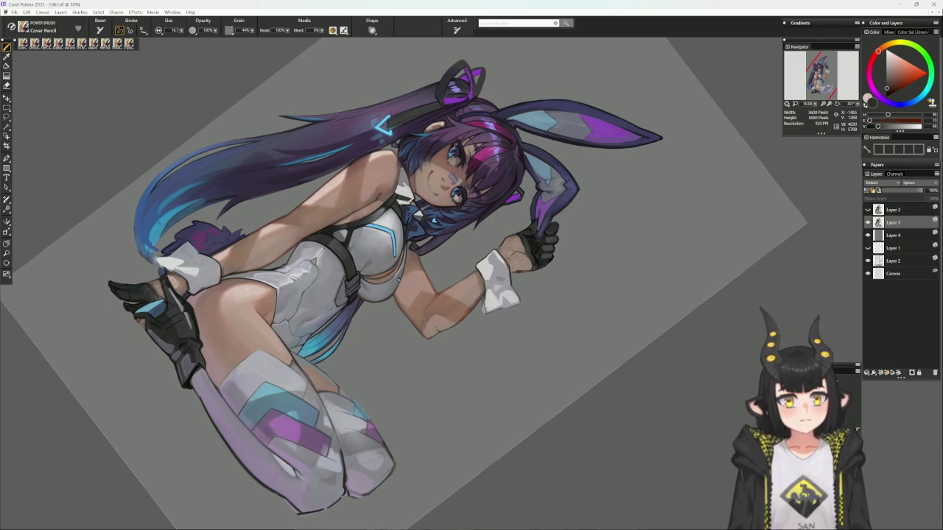
pyautogui.keyDown('alt'); pyautogui.click(508, 265); pyautogui.keyUp('alt')
pyautogui.keyDown('alt'); pyautogui.click(509, 267); pyautogui.keyUp('alt')
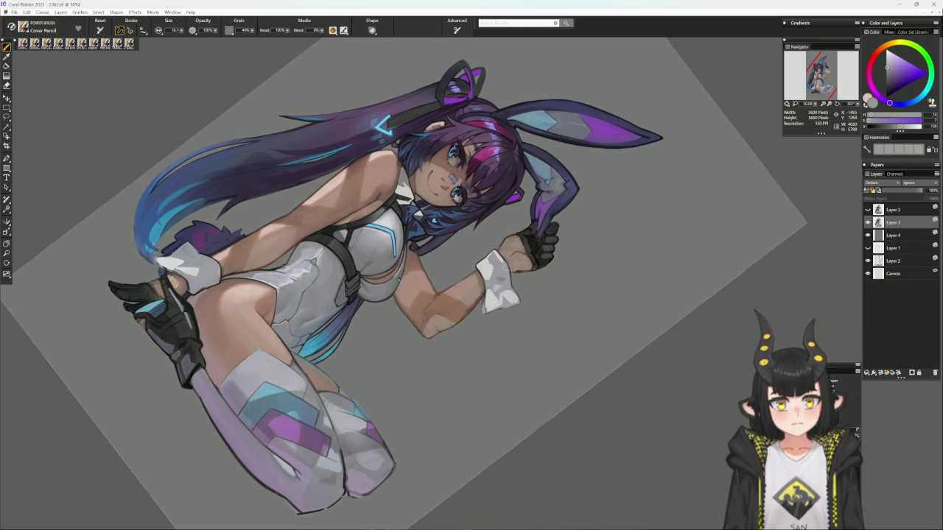
pyautogui.keyDown('alt'); pyautogui.click(504, 257); pyautogui.keyUp('alt')
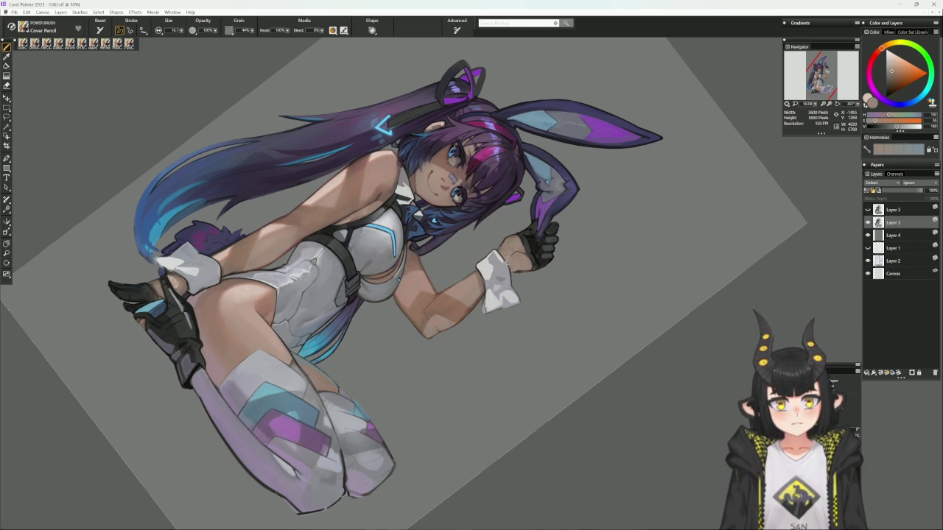
pyautogui.keyDown('alt'); pyautogui.click(477, 274); pyautogui.keyUp('alt')
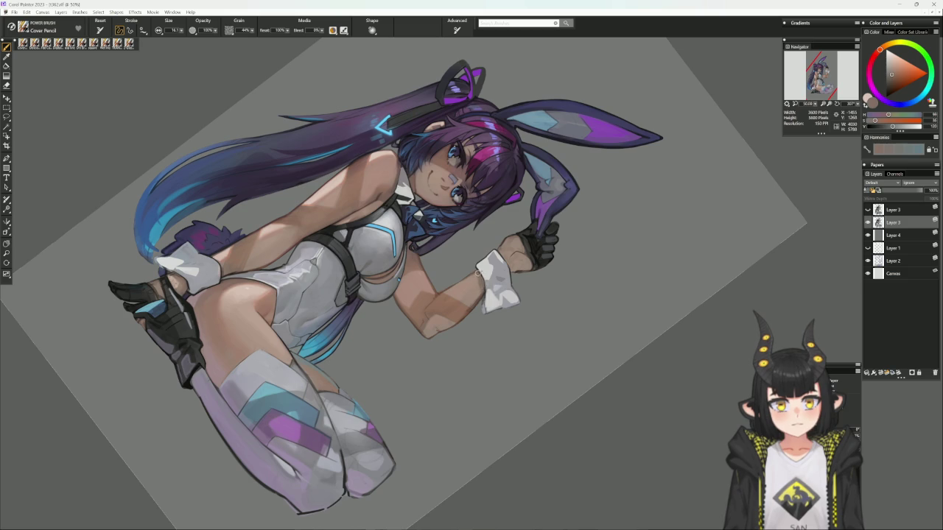
pyautogui.keyDown('alt'); pyautogui.click(479, 277); pyautogui.keyUp('alt')
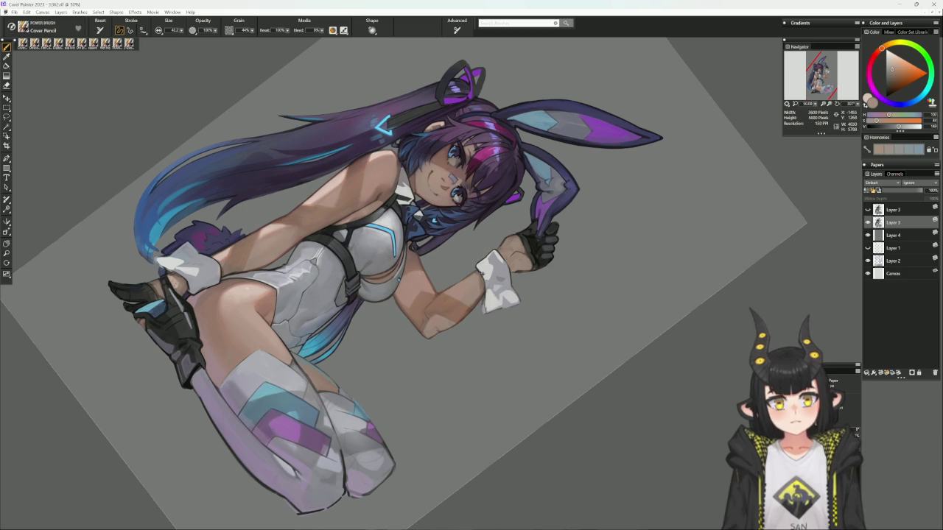
pyautogui.keyDown('alt'); pyautogui.click(477, 272); pyautogui.keyUp('alt')
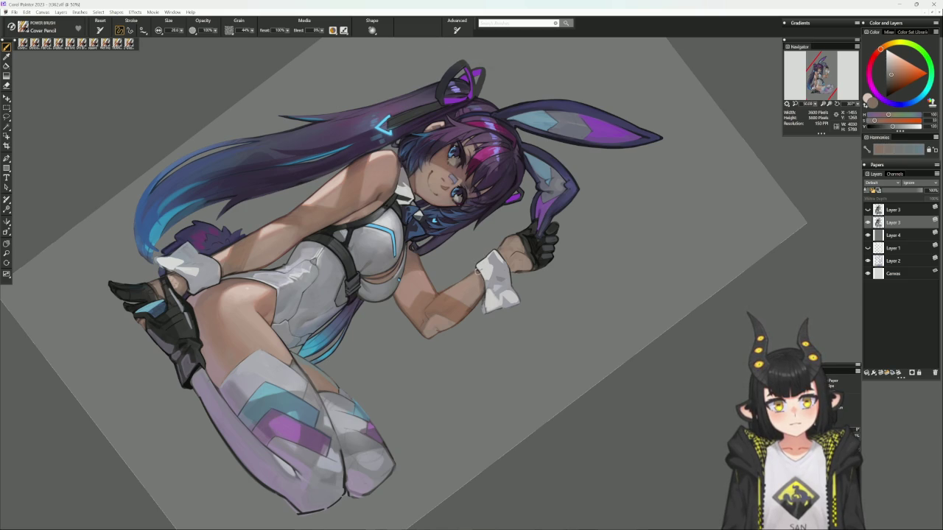
pyautogui.keyDown('alt'); pyautogui.click(482, 276); pyautogui.keyUp('alt')
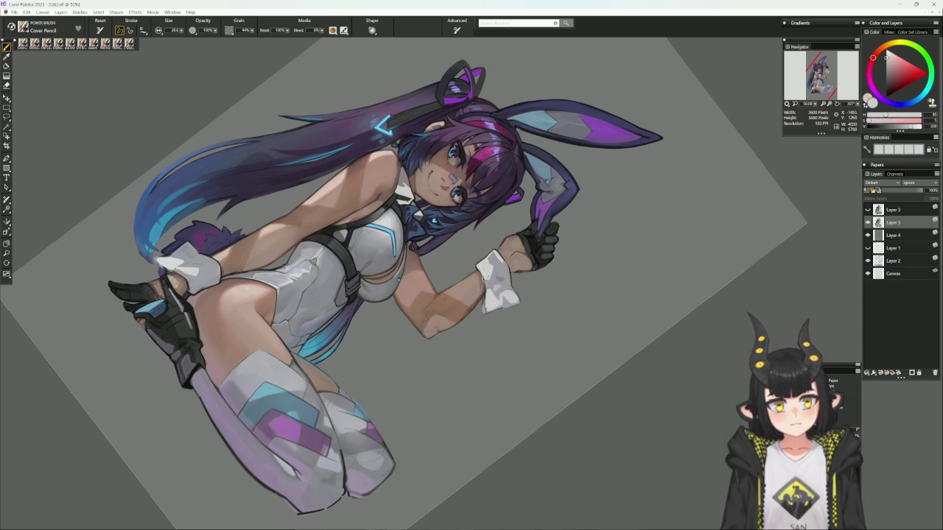
pyautogui.keyDown('alt'); pyautogui.click(506, 230); pyautogui.keyUp('alt')
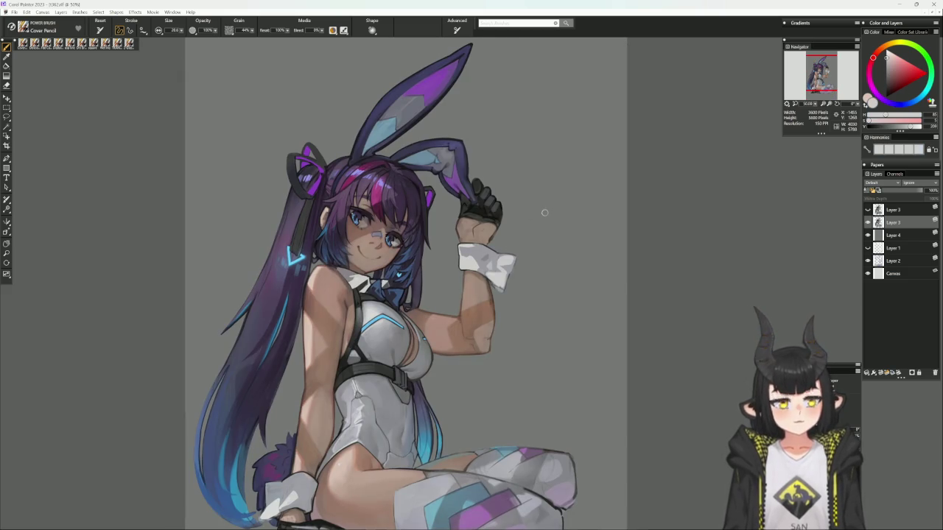
# - With the flat colour brush, sample a reddish-brown arm shadow and a purple, and tilt the canvas about 43°
pyautogui.click(94, 43)
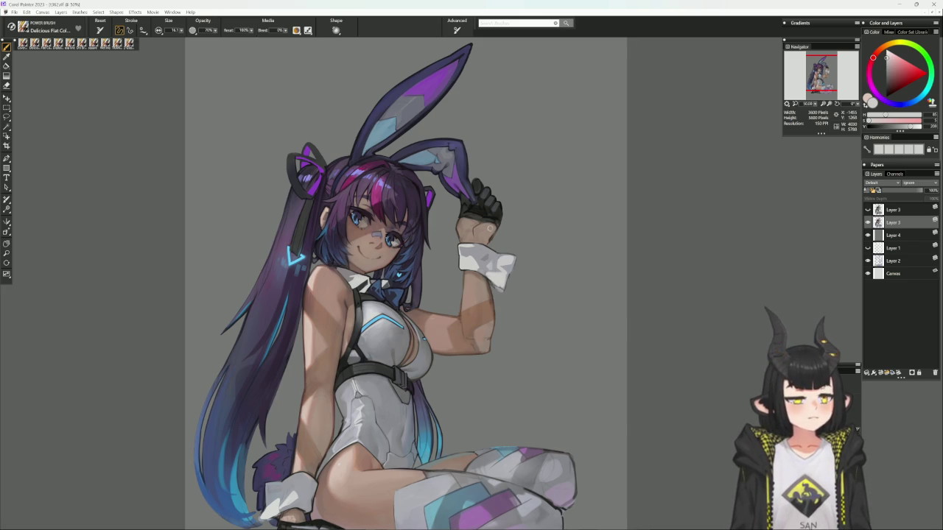
pyautogui.keyDown('alt'); pyautogui.click(484, 277); pyautogui.keyUp('alt')
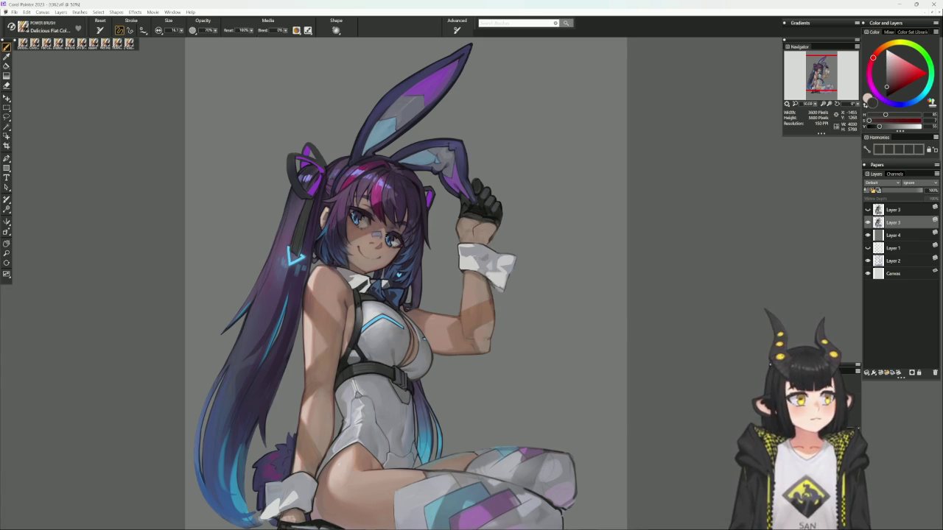
pyautogui.click(889, 103)
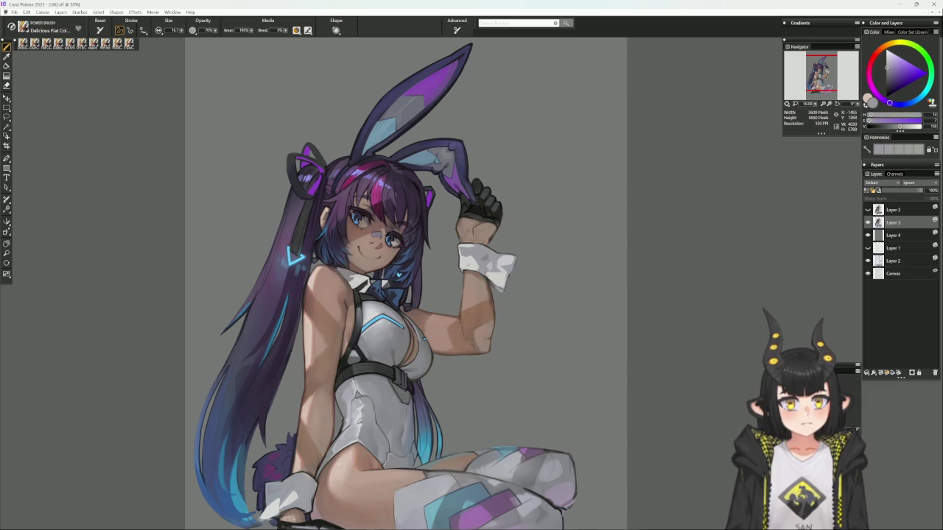
pyautogui.moveTo(591, 322)
pyautogui.mouseDown()
pyautogui.moveTo(614, 250)
pyautogui.moveTo(584, 261)
pyautogui.mouseUp()
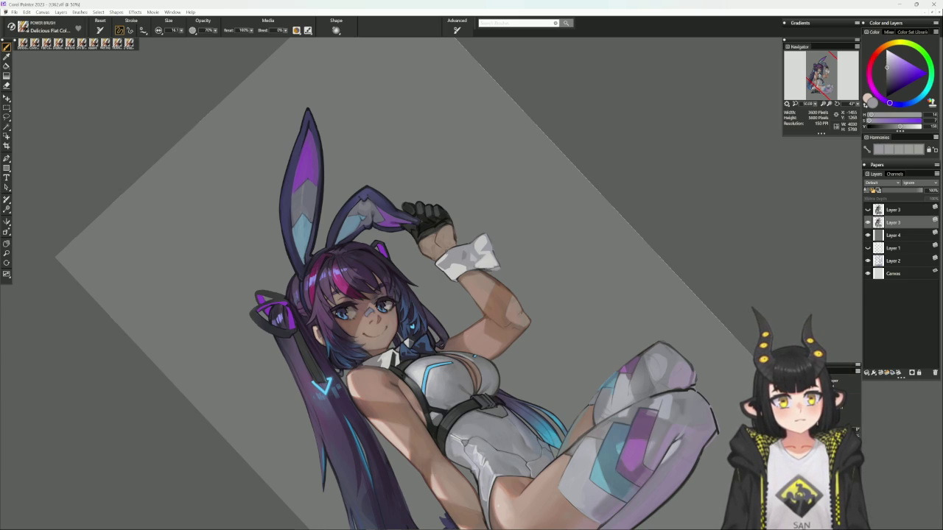
# - Try the Dry Brush with sampled purple, skin, lavender and grey cuff colours while re-tilting the canvas
pyautogui.keyDown('alt'); pyautogui.click(437, 262); pyautogui.keyUp('alt')
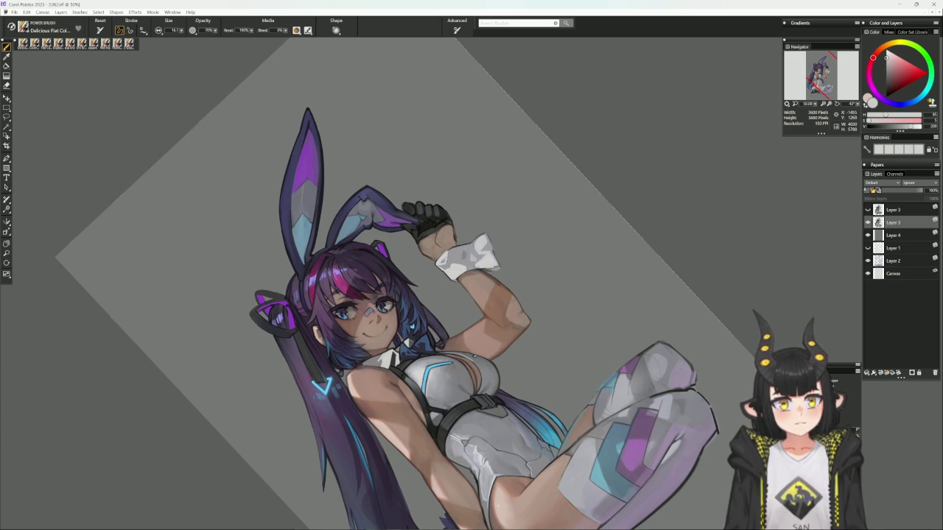
pyautogui.moveTo(477, 235); pyautogui.dragTo(214, 160)
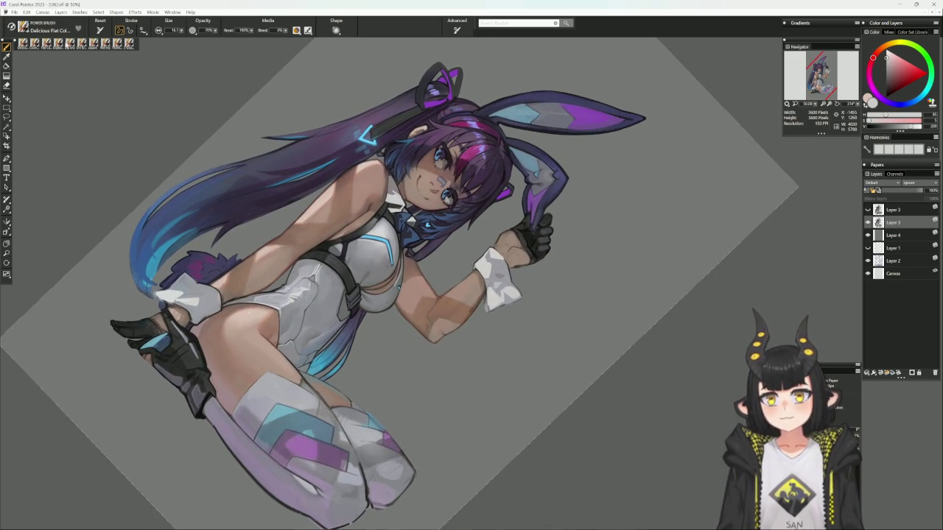
pyautogui.click(84, 44)
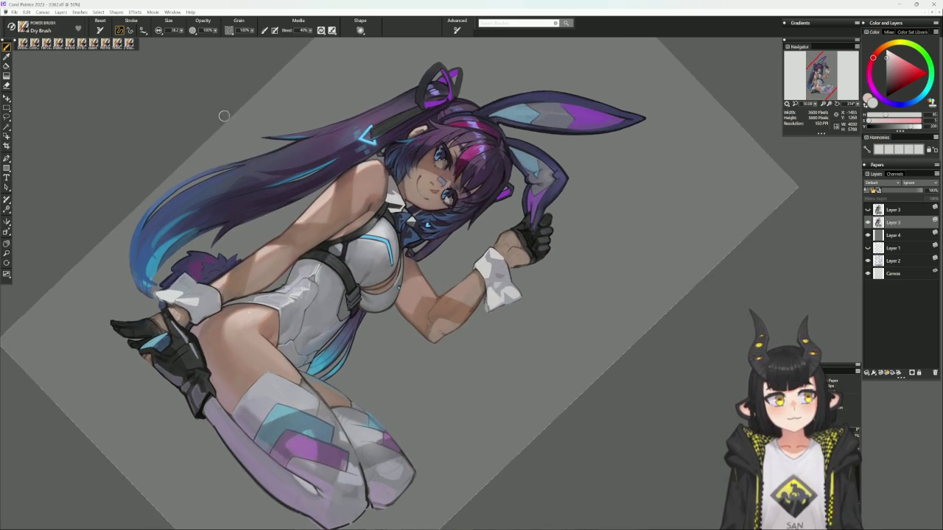
pyautogui.keyDown('alt'); pyautogui.click(488, 262); pyautogui.keyUp('alt')
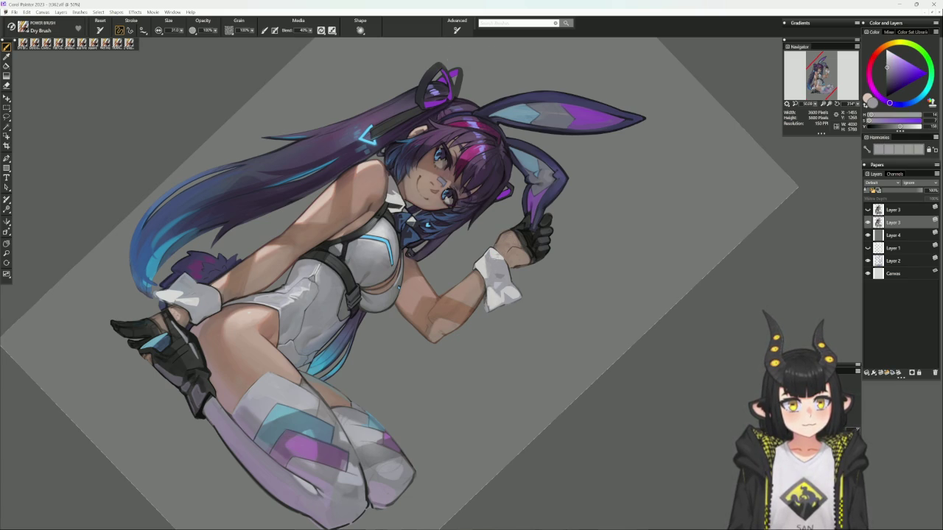
pyautogui.keyDown('alt'); pyautogui.click(488, 262); pyautogui.keyUp('alt')
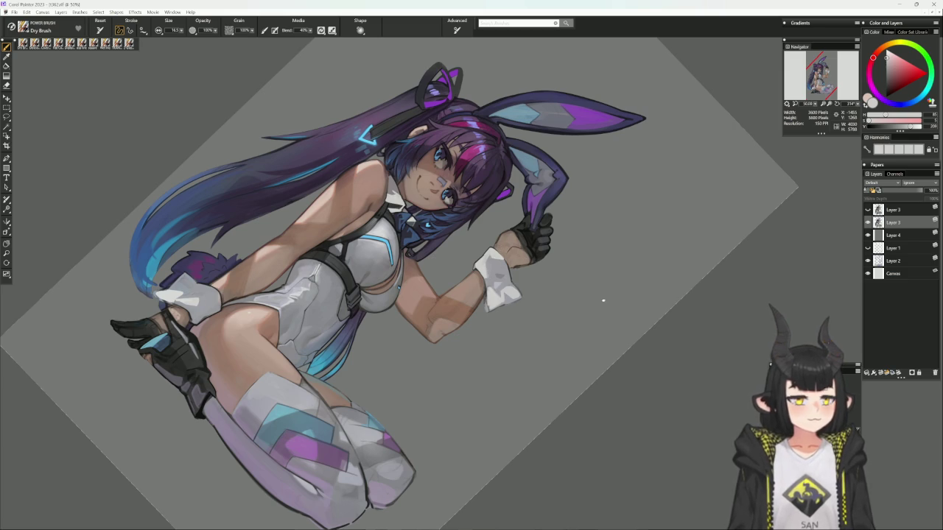
pyautogui.moveTo(604, 299); pyautogui.dragTo(590, 331)
pyautogui.keyDown('alt'); pyautogui.click(520, 264); pyautogui.keyUp('alt')
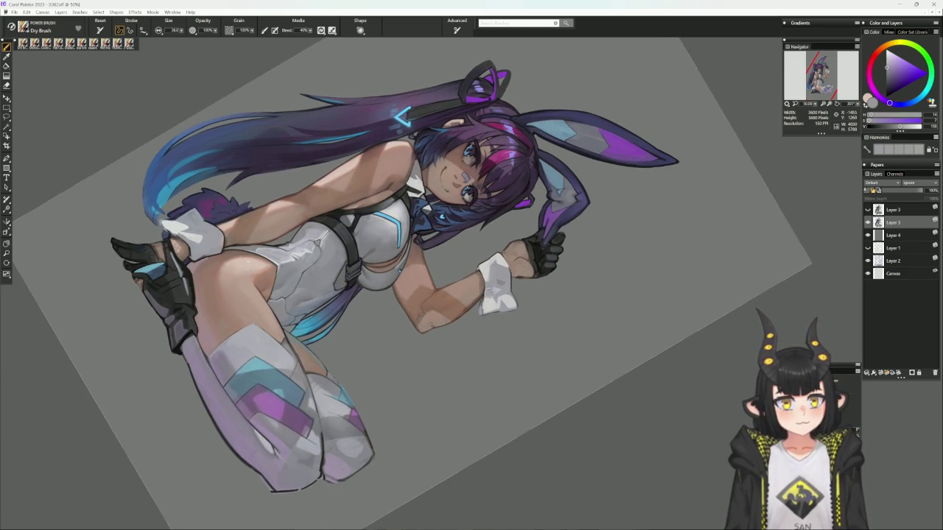
pyautogui.keyDown('alt'); pyautogui.click(497, 283); pyautogui.keyUp('alt')
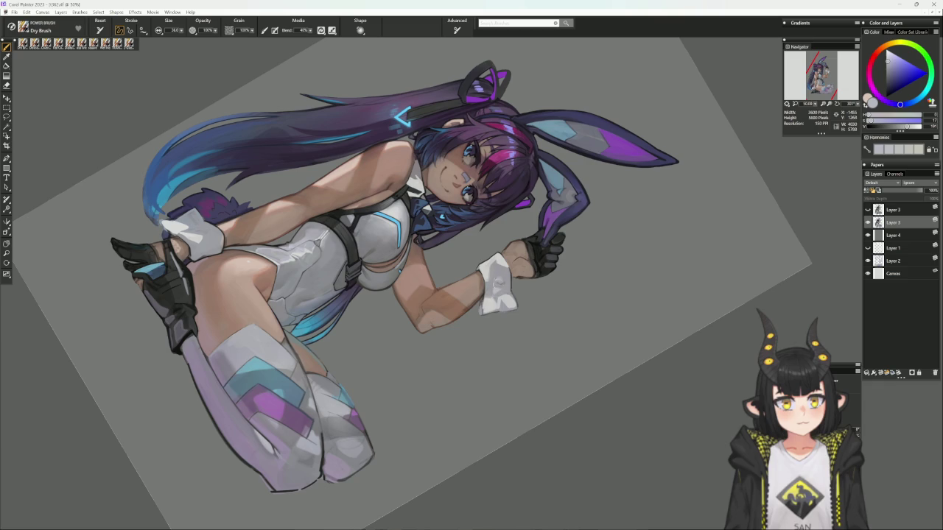
pyautogui.keyDown('alt'); pyautogui.click(500, 283); pyautogui.keyUp('alt')
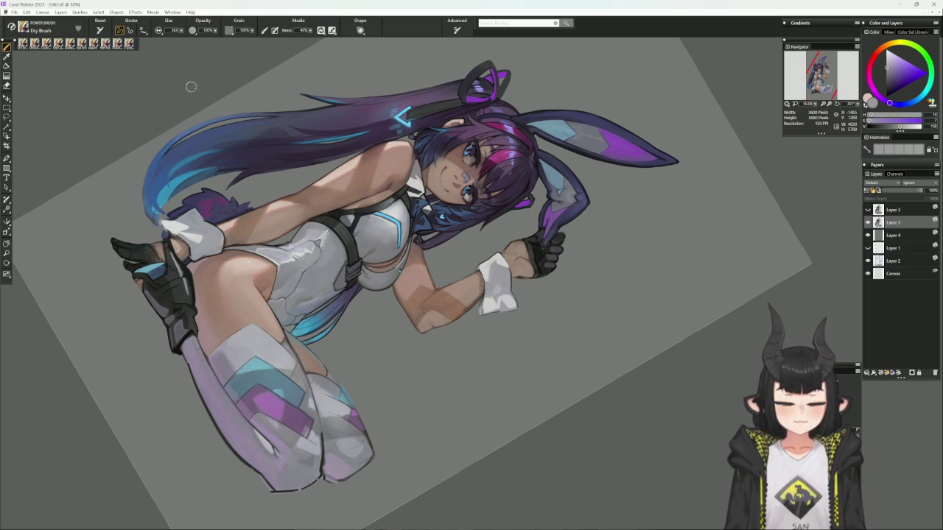
# - Return to the Delicious Flat Color brush with dark red and light purple, and reset the canvas upright
pyautogui.press('b')
pyautogui.keyDown('alt'); pyautogui.click(479, 300); pyautogui.keyUp('alt')
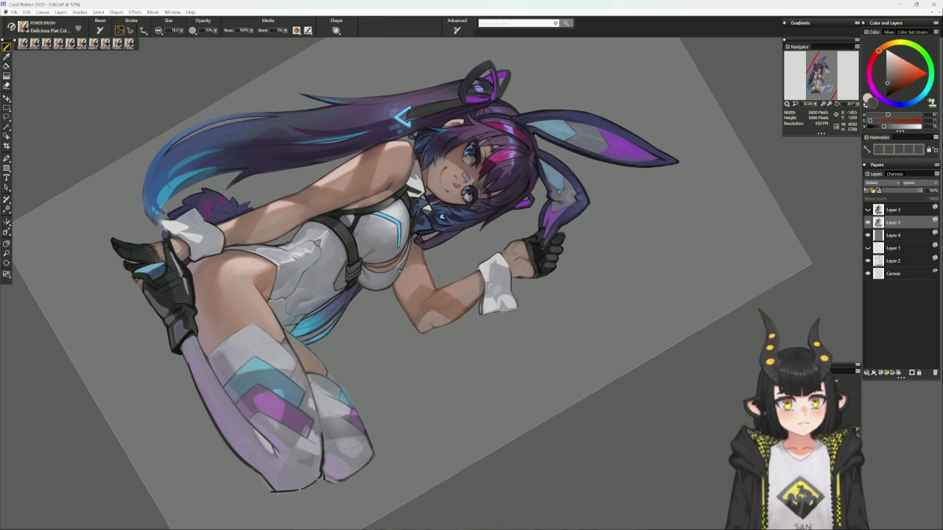
pyautogui.keyDown('alt'); pyautogui.click(482, 301); pyautogui.keyUp('alt')
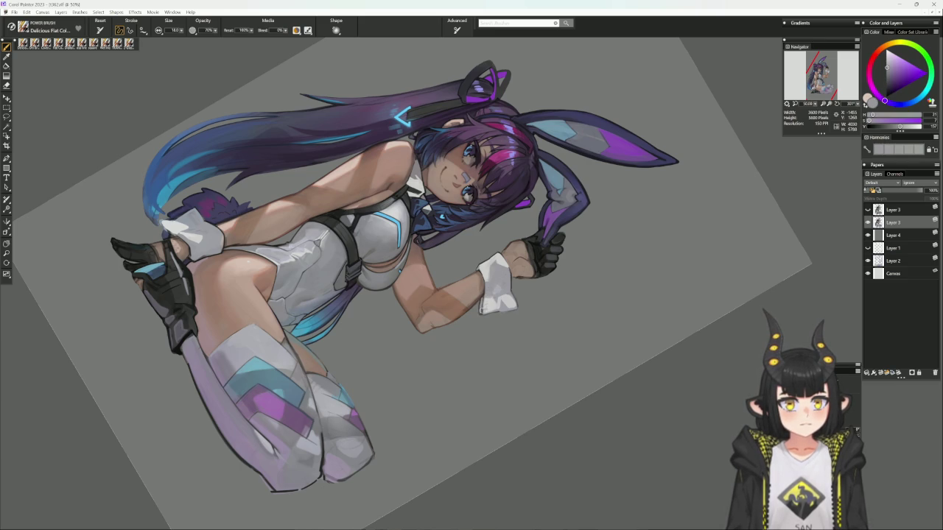
pyautogui.keyDown('alt'); pyautogui.click(502, 280); pyautogui.keyUp('alt')
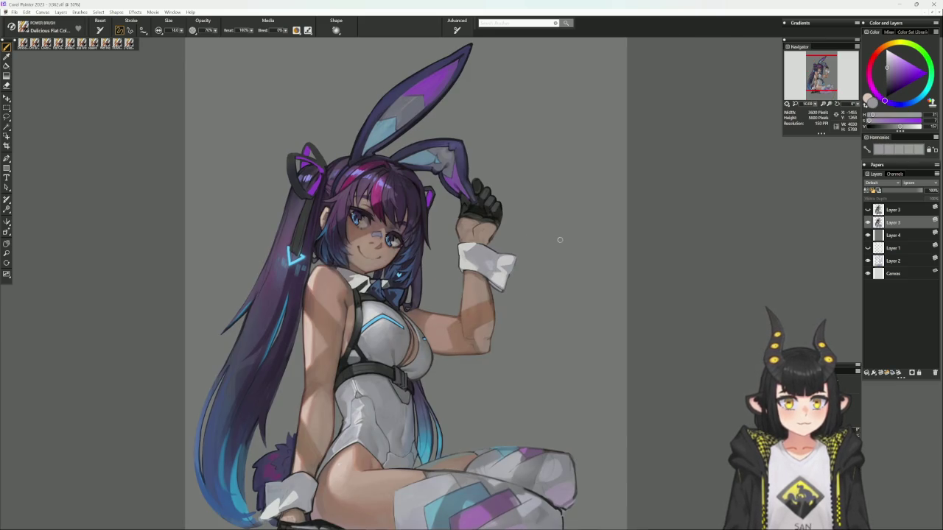
# - Paint two dark bluish-grey fold lines on the wrist cuff, then recentre the view on the seated figure
pyautogui.click(887, 101)
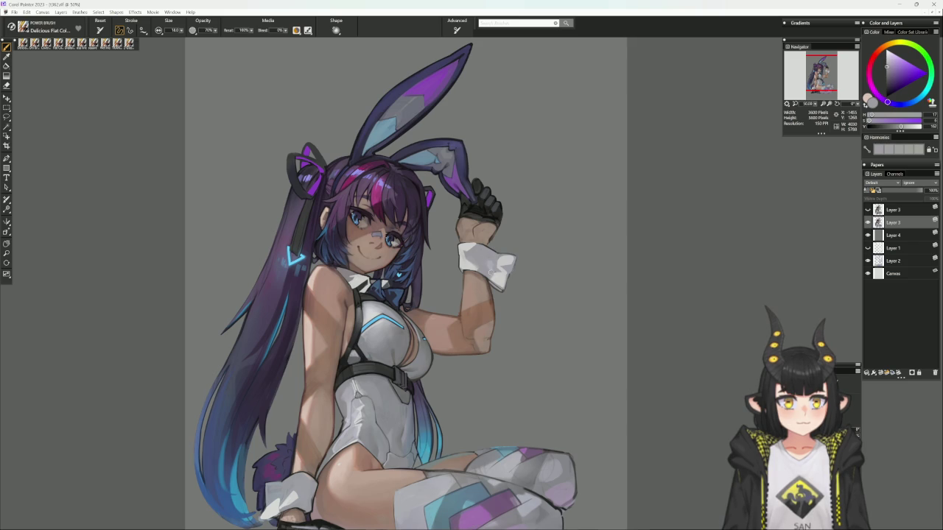
pyautogui.moveTo(888, 101); pyautogui.dragTo(875, 53)
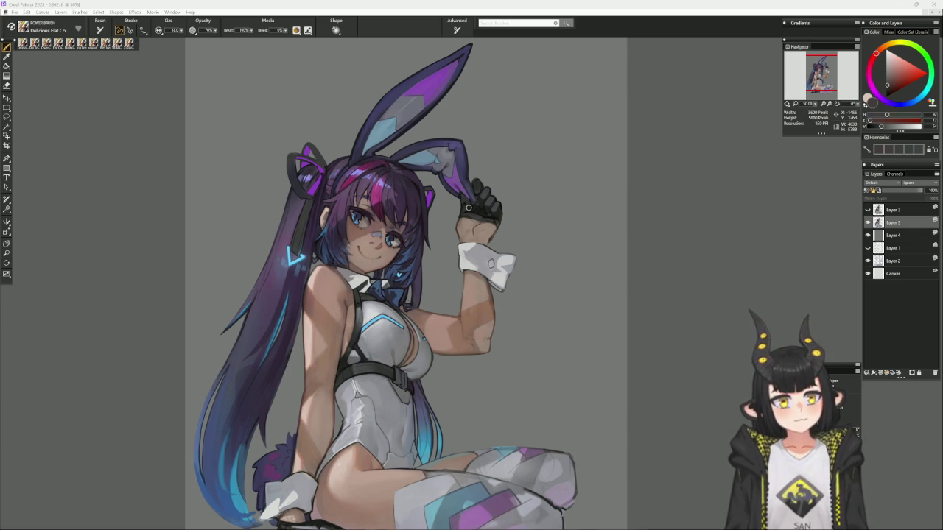
pyautogui.keyDown('alt'); pyautogui.click(478, 197); pyautogui.keyUp('alt')
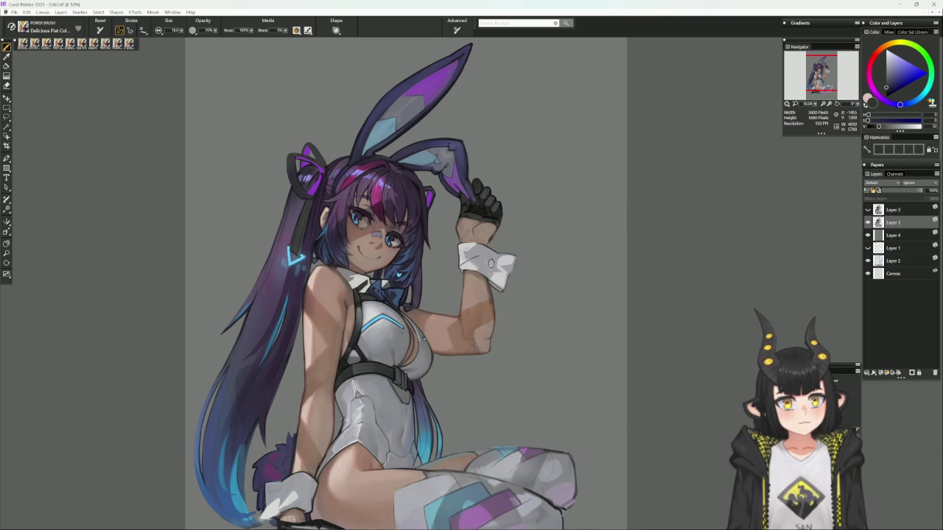
pyautogui.moveTo(470, 251); pyautogui.dragTo(480, 257)
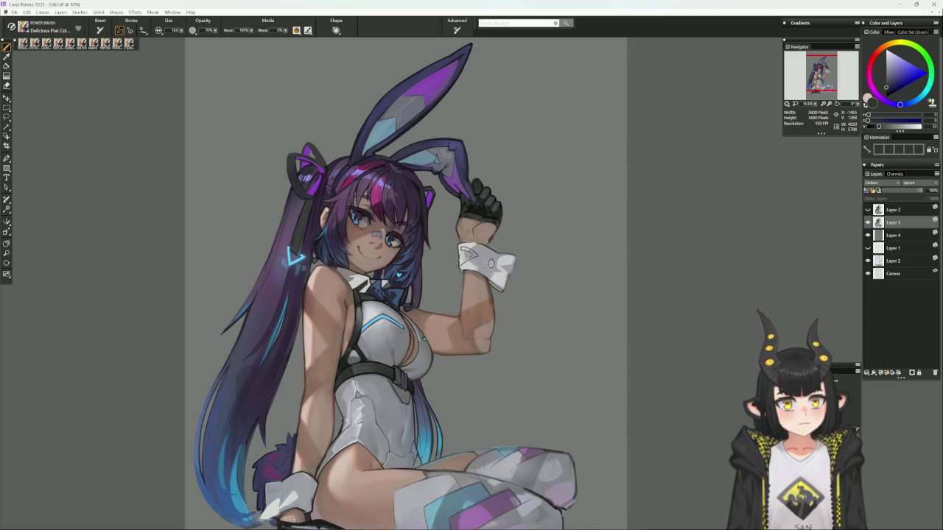
pyautogui.moveTo(461, 261); pyautogui.dragTo(473, 253)
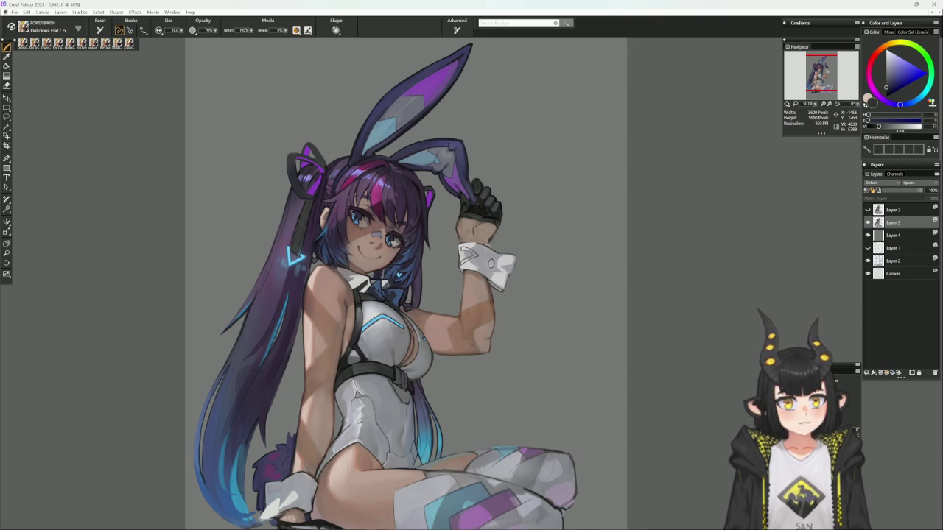
pyautogui.moveTo(409, 419); pyautogui.dragTo(449, 335)
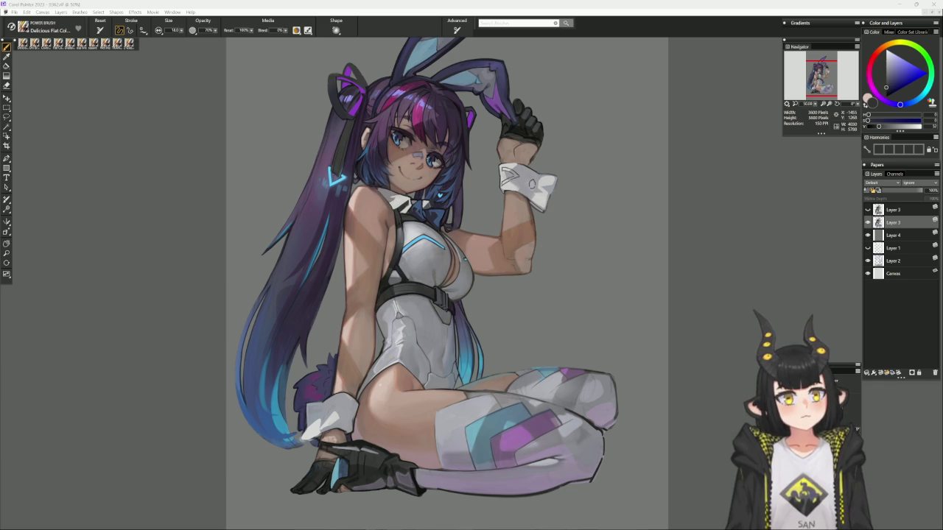
pyautogui.moveTo(442, 280); pyautogui.dragTo(525, 240)
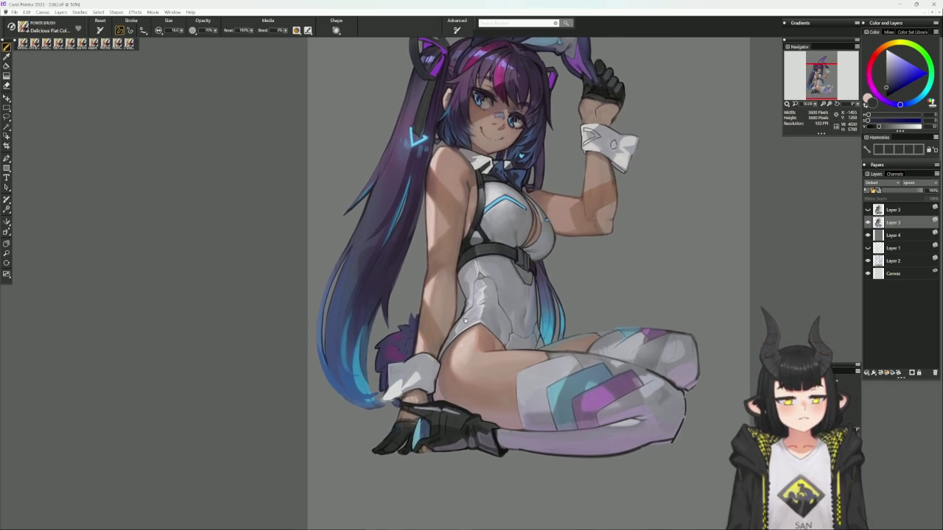